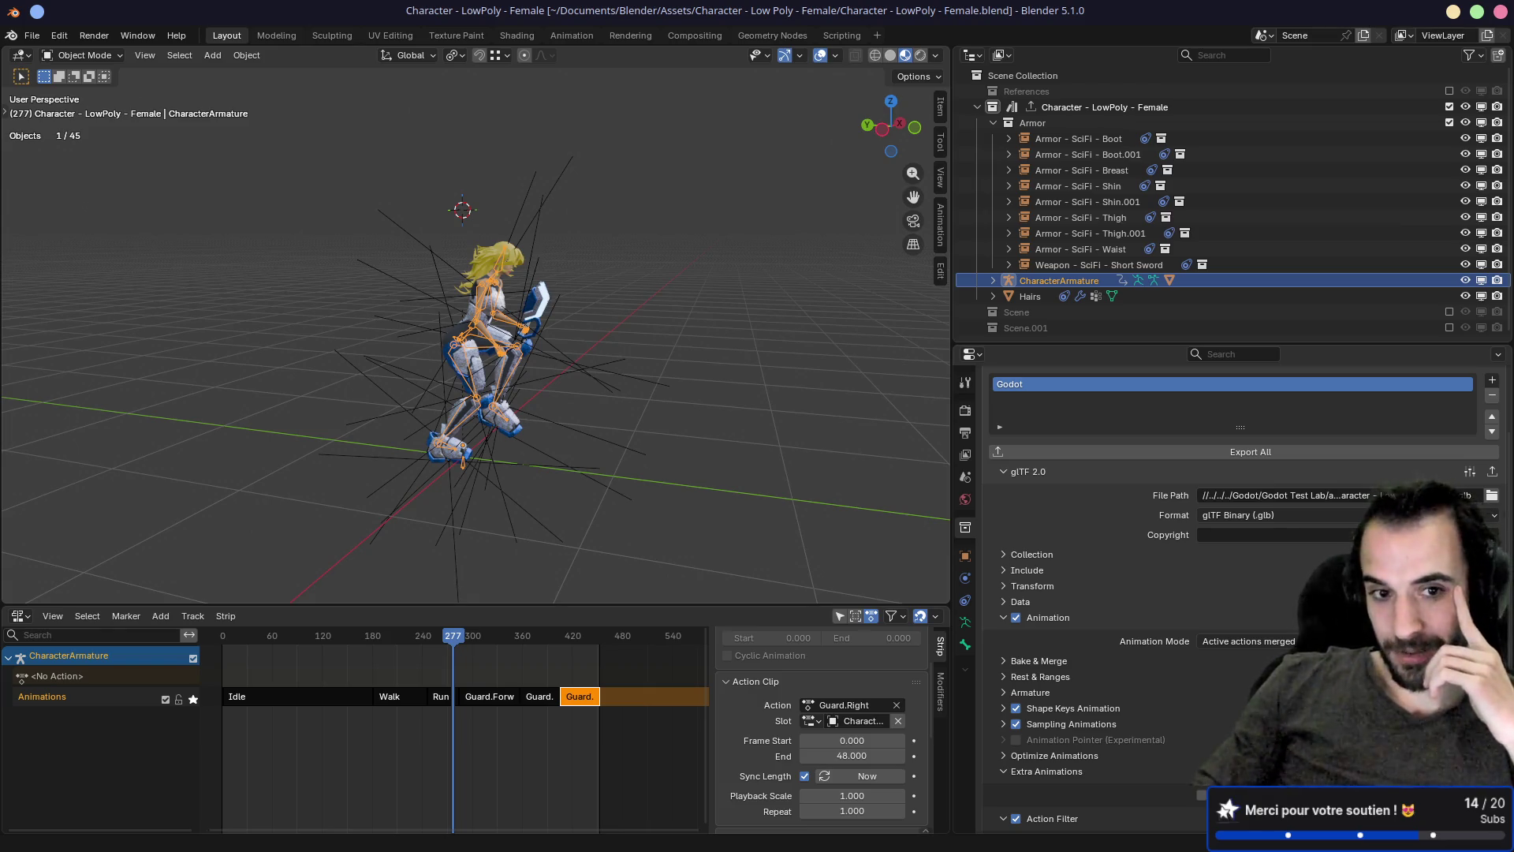
# Step: Orbit to a front view of the low-poly female character and bring up the File menu
pyautogui.moveTo(709, 363)
pyautogui.mouseDown()
pyautogui.moveTo(665, 371)
pyautogui.moveTo(454, 305)
pyautogui.mouseUp()
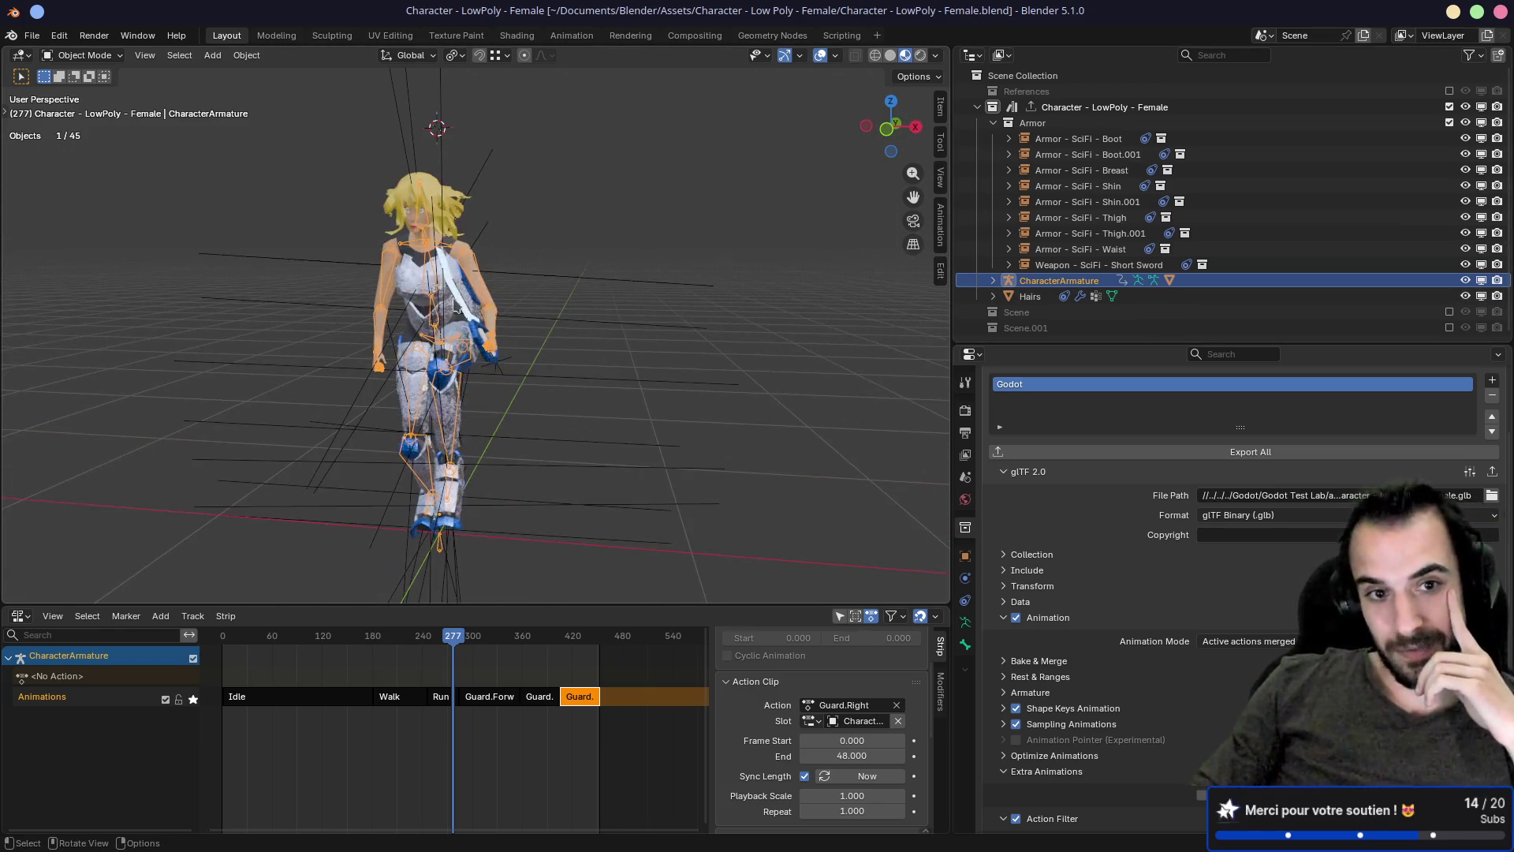
pyautogui.click(32, 36)
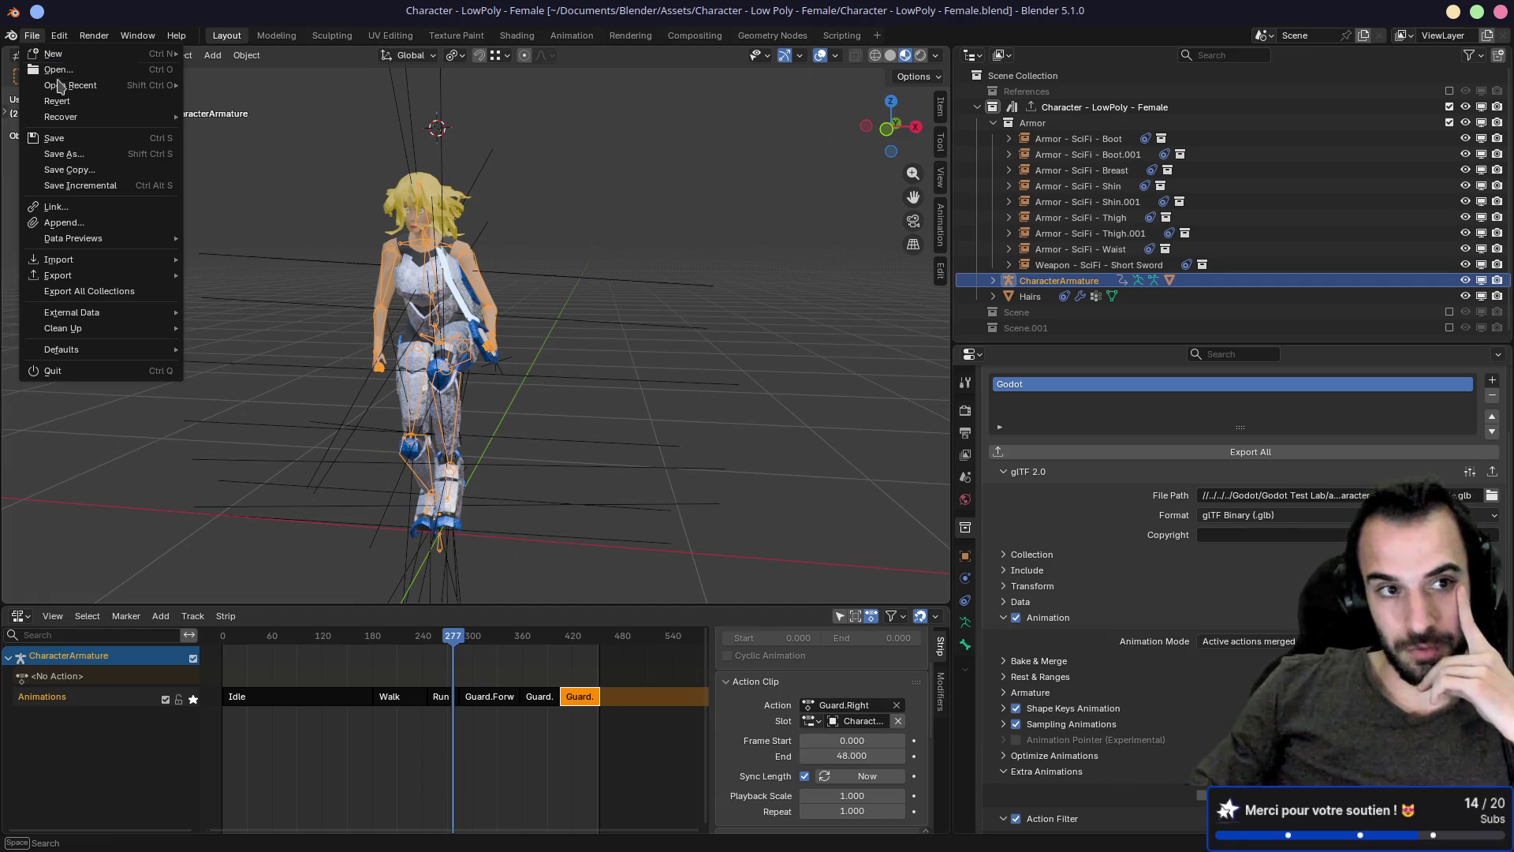
# Step: Open the recent file Character - LowPoly - Female2.blend, view it from the front, then switch to the browser
pyautogui.moveTo(60, 86)
pyautogui.click(276, 101)
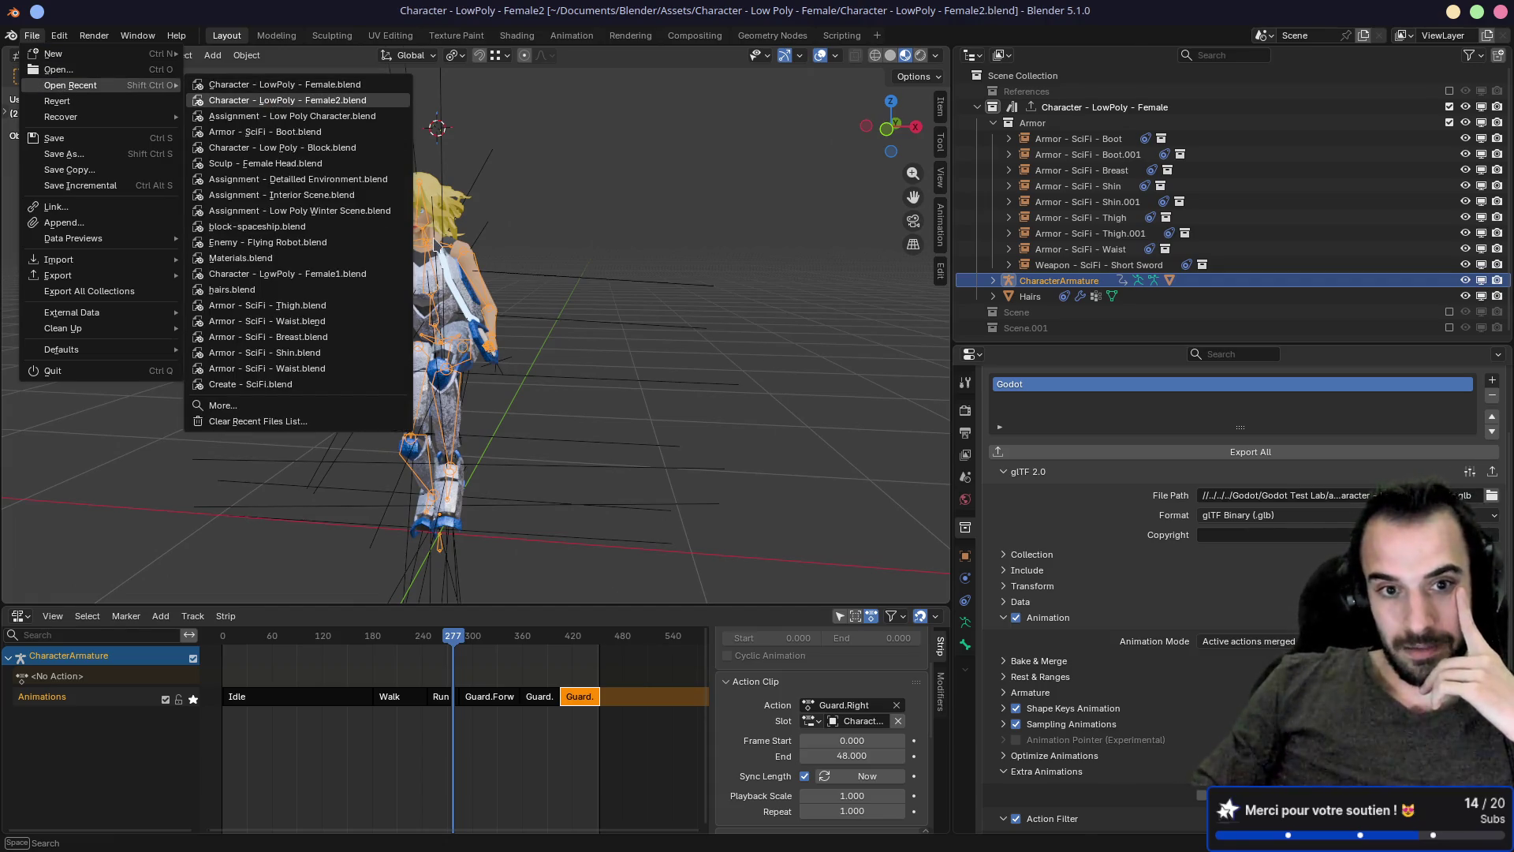
pyautogui.moveTo(599, 331)
pyautogui.mouseDown()
pyautogui.moveTo(583, 335)
pyautogui.moveTo(663, 330)
pyautogui.moveTo(707, 295)
pyautogui.moveTo(623, 317)
pyautogui.mouseUp()
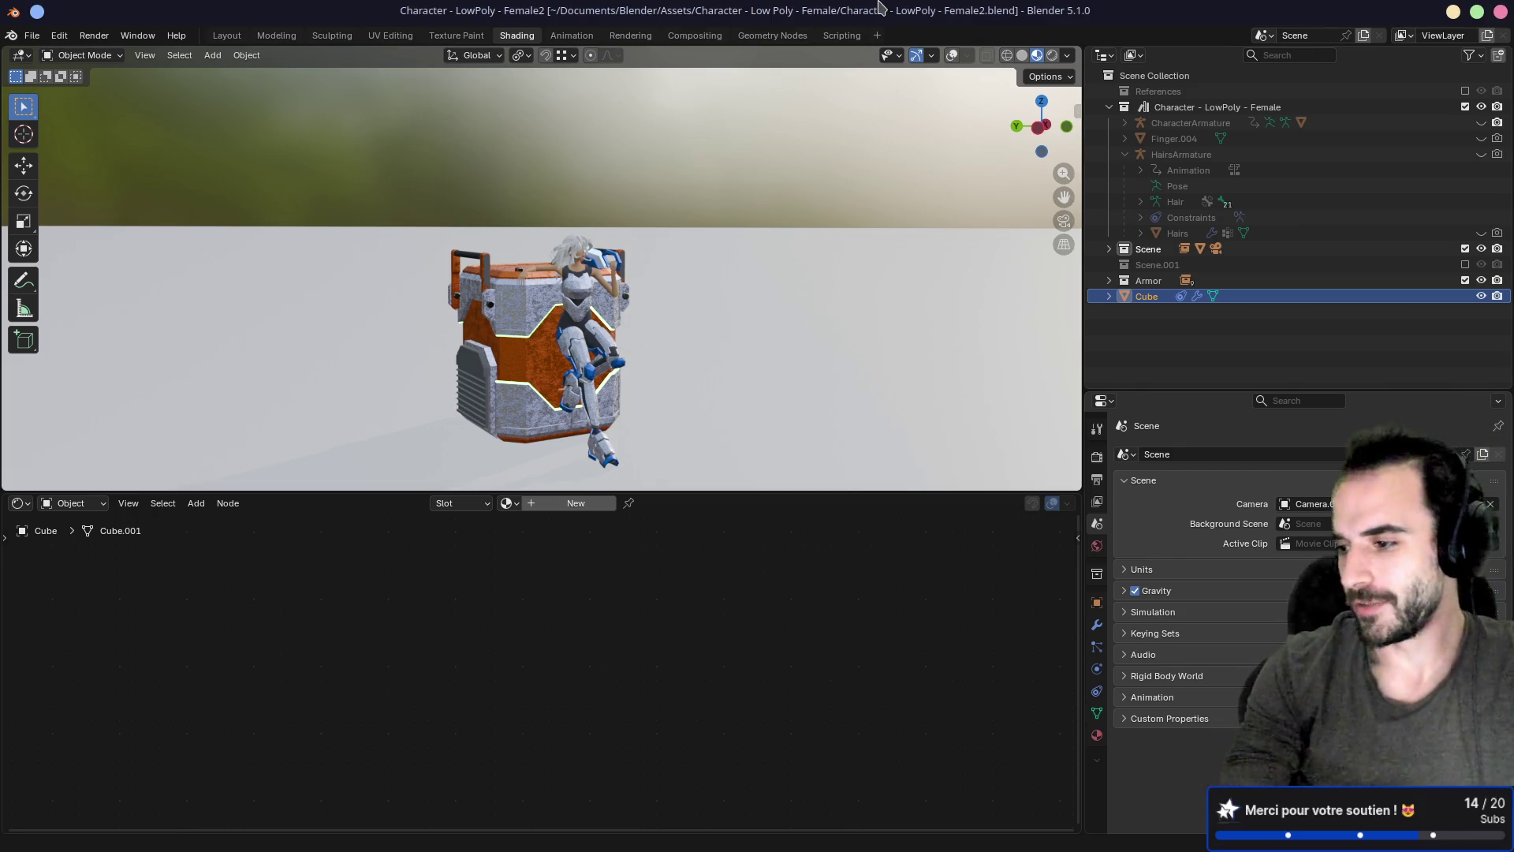
pyautogui.press('super+Left')
pyautogui.press('super+Left')
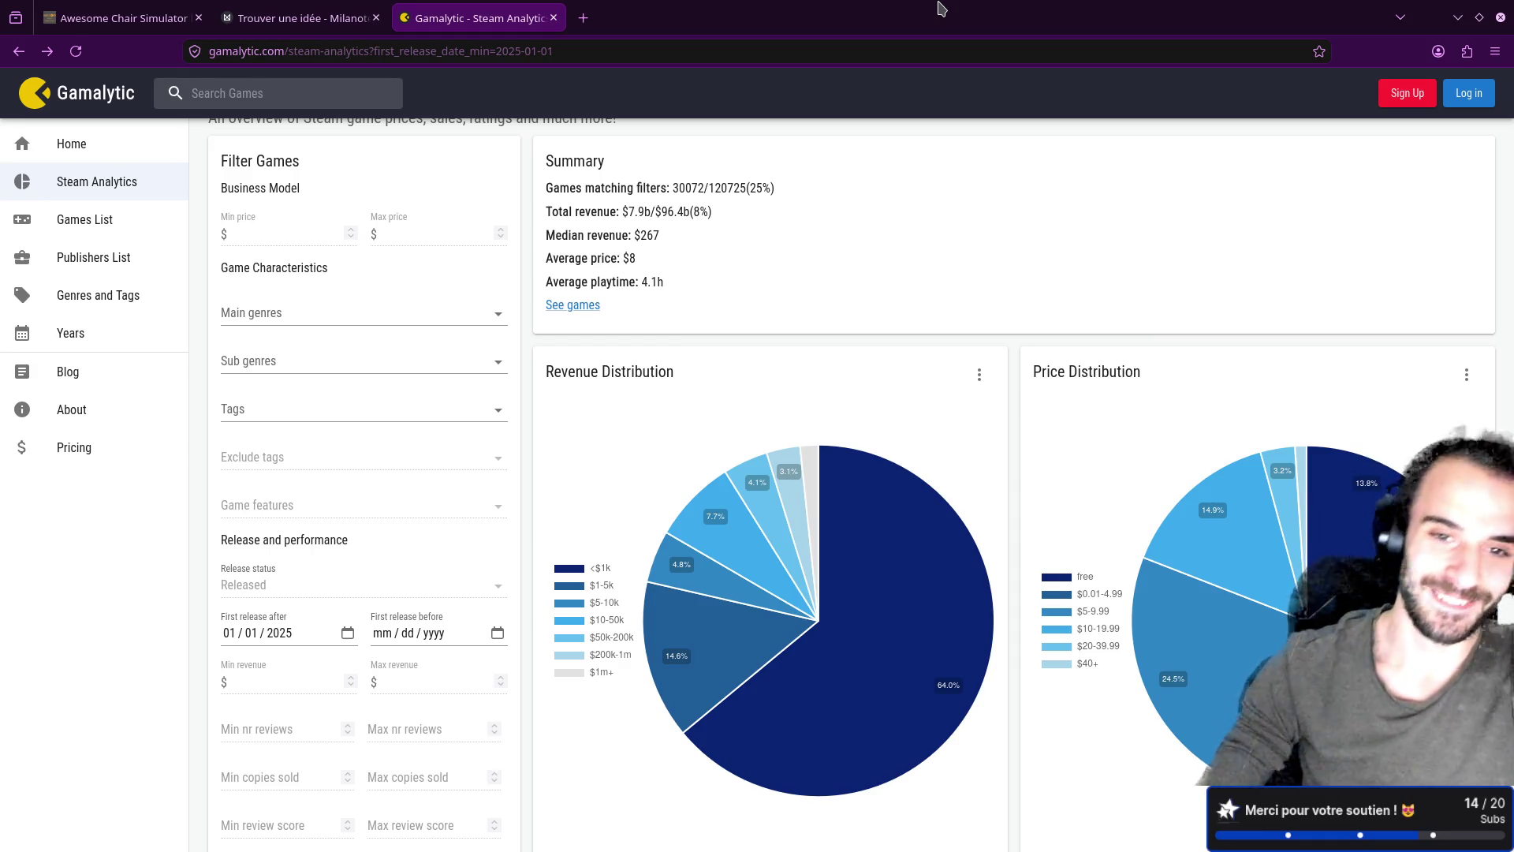
# Step: Scroll to the top of the 2025 Steam Analytics summary, then go to the Trouver une idée board
pyautogui.scroll(2, 530, 254)
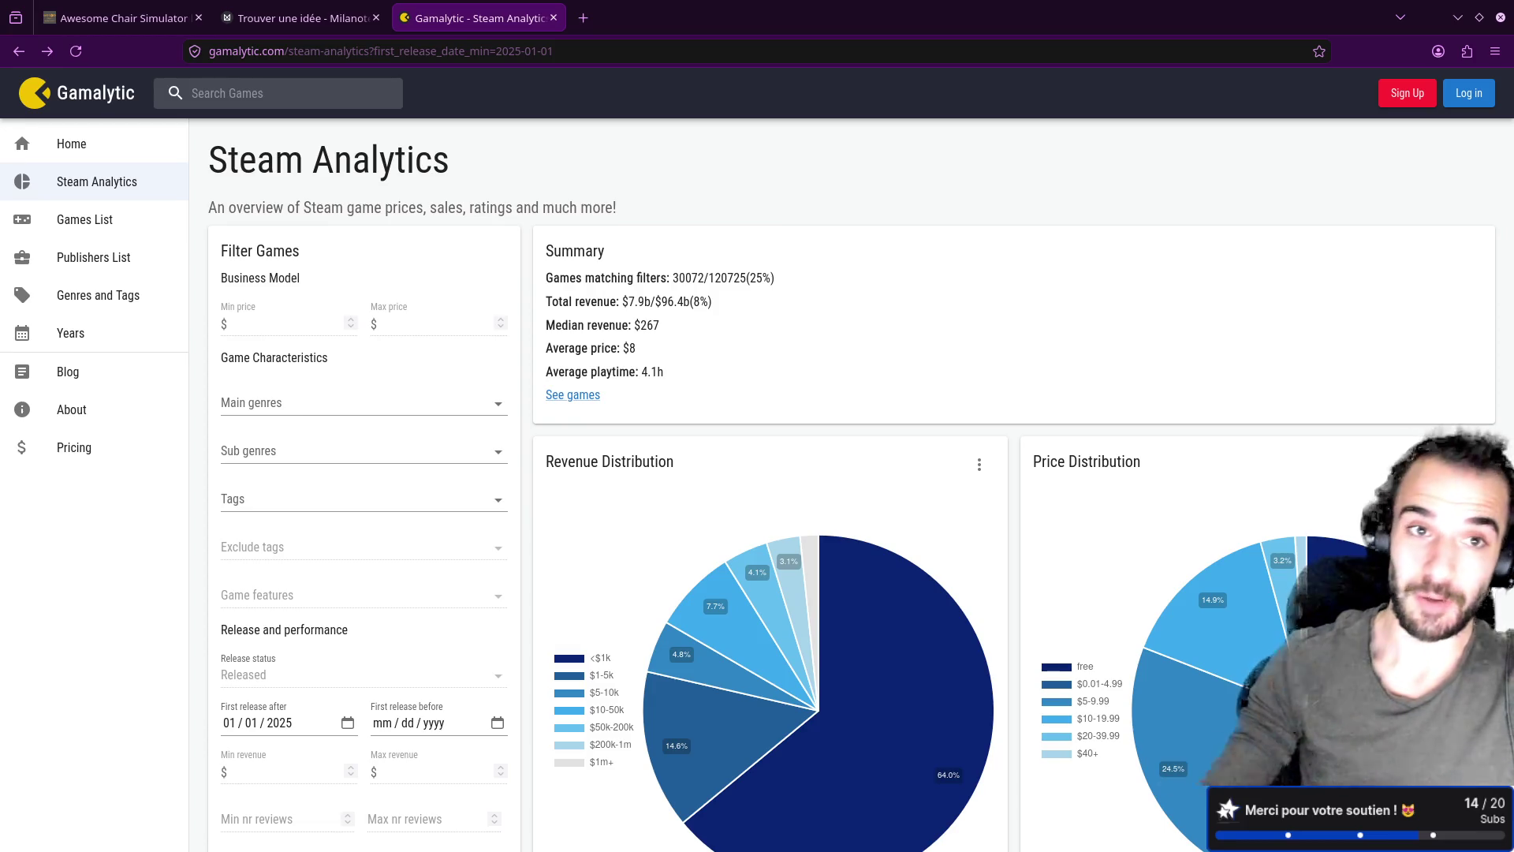
pyautogui.click(304, 18)
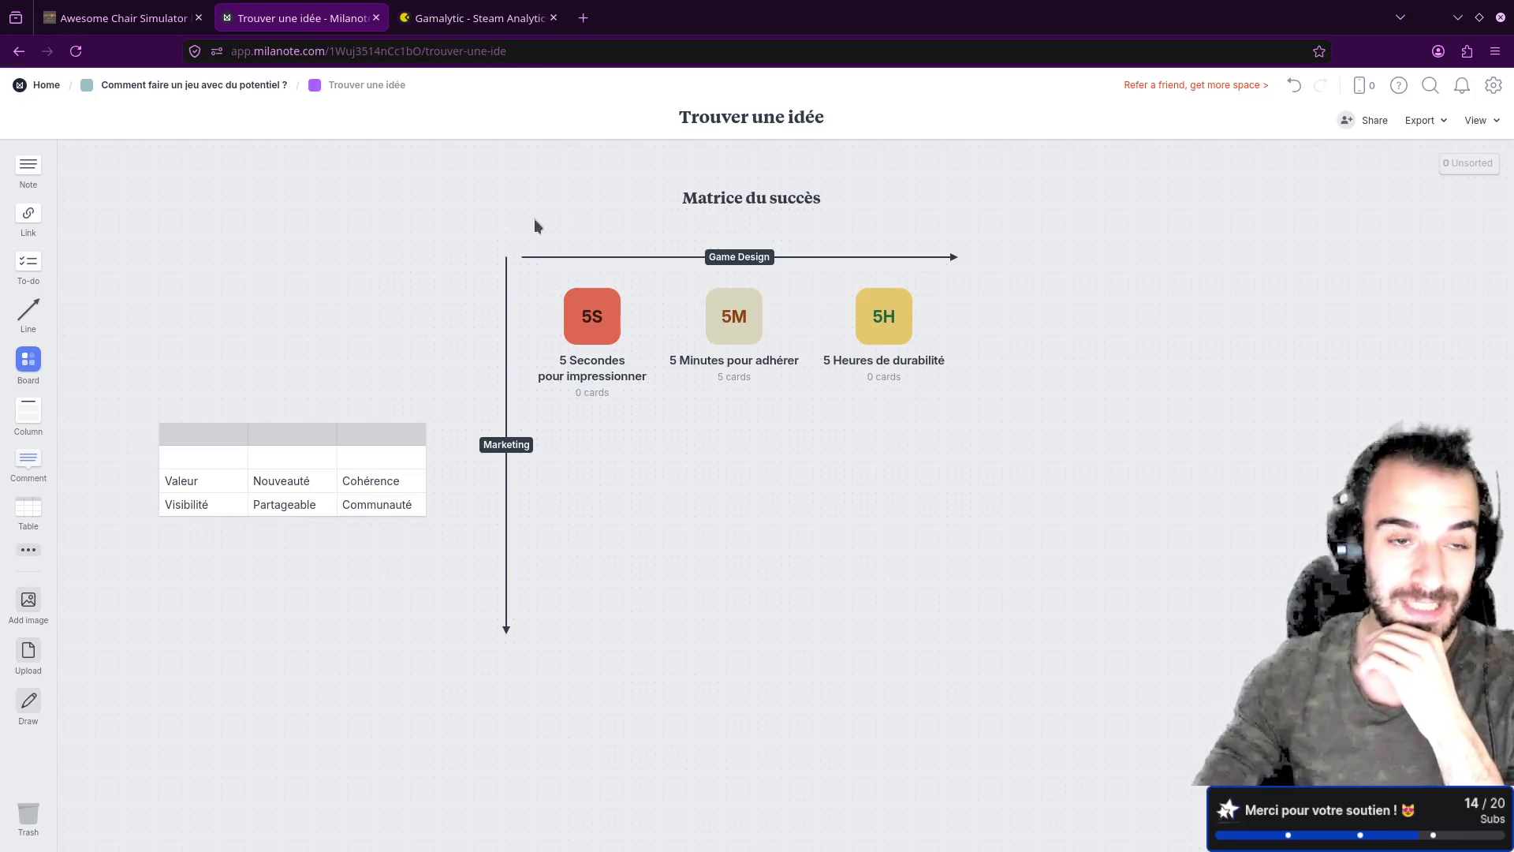
# Step: Go up to 'Comment faire un jeu avec du potentiel ?', open 'Trouver les tendances', and pan across its genre cards
pyautogui.click(124, 85)
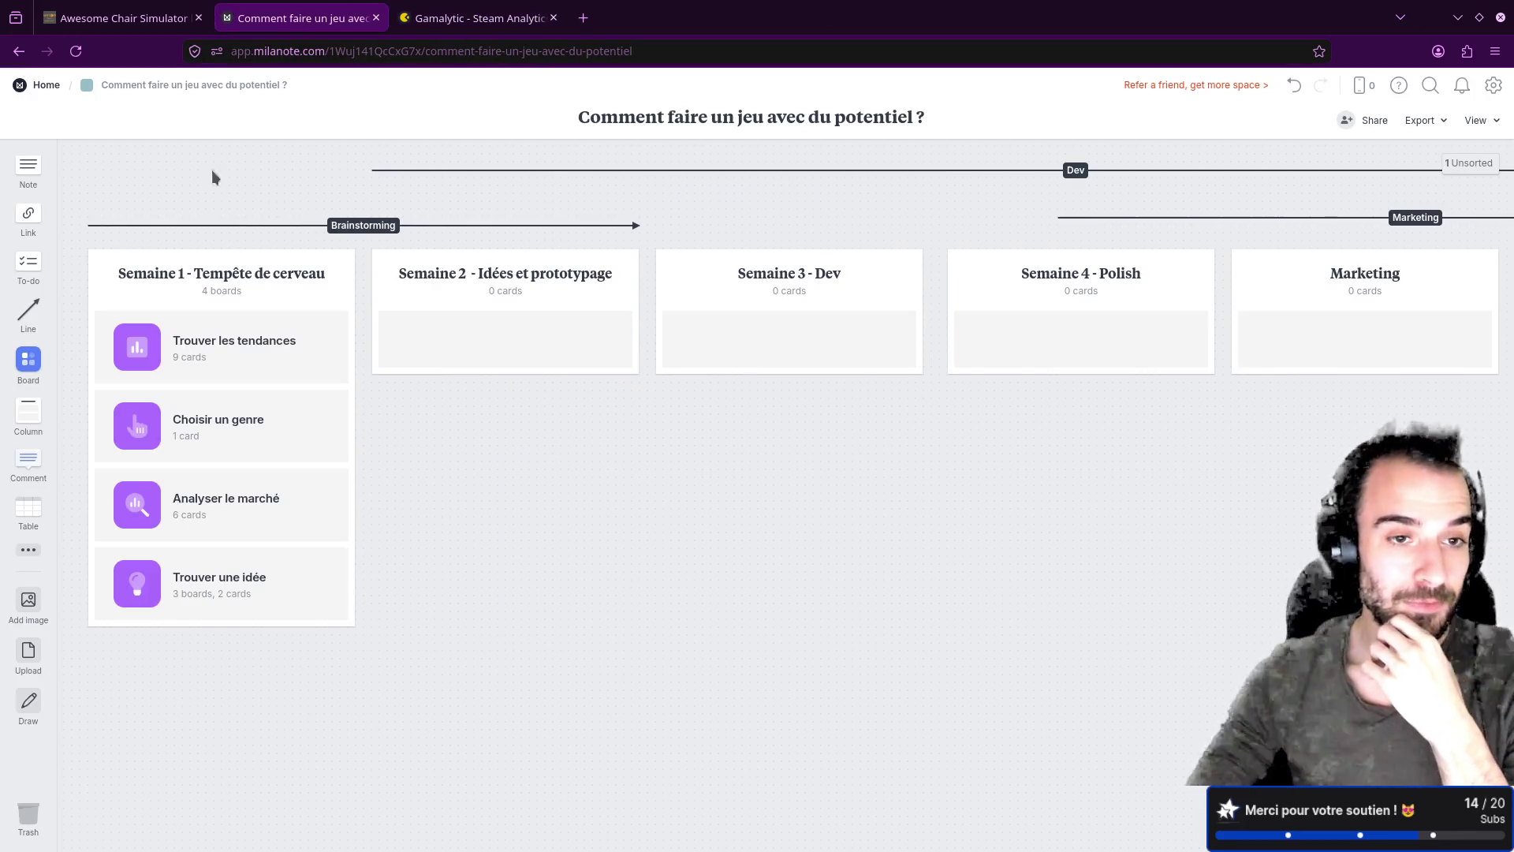
pyautogui.click(244, 338)
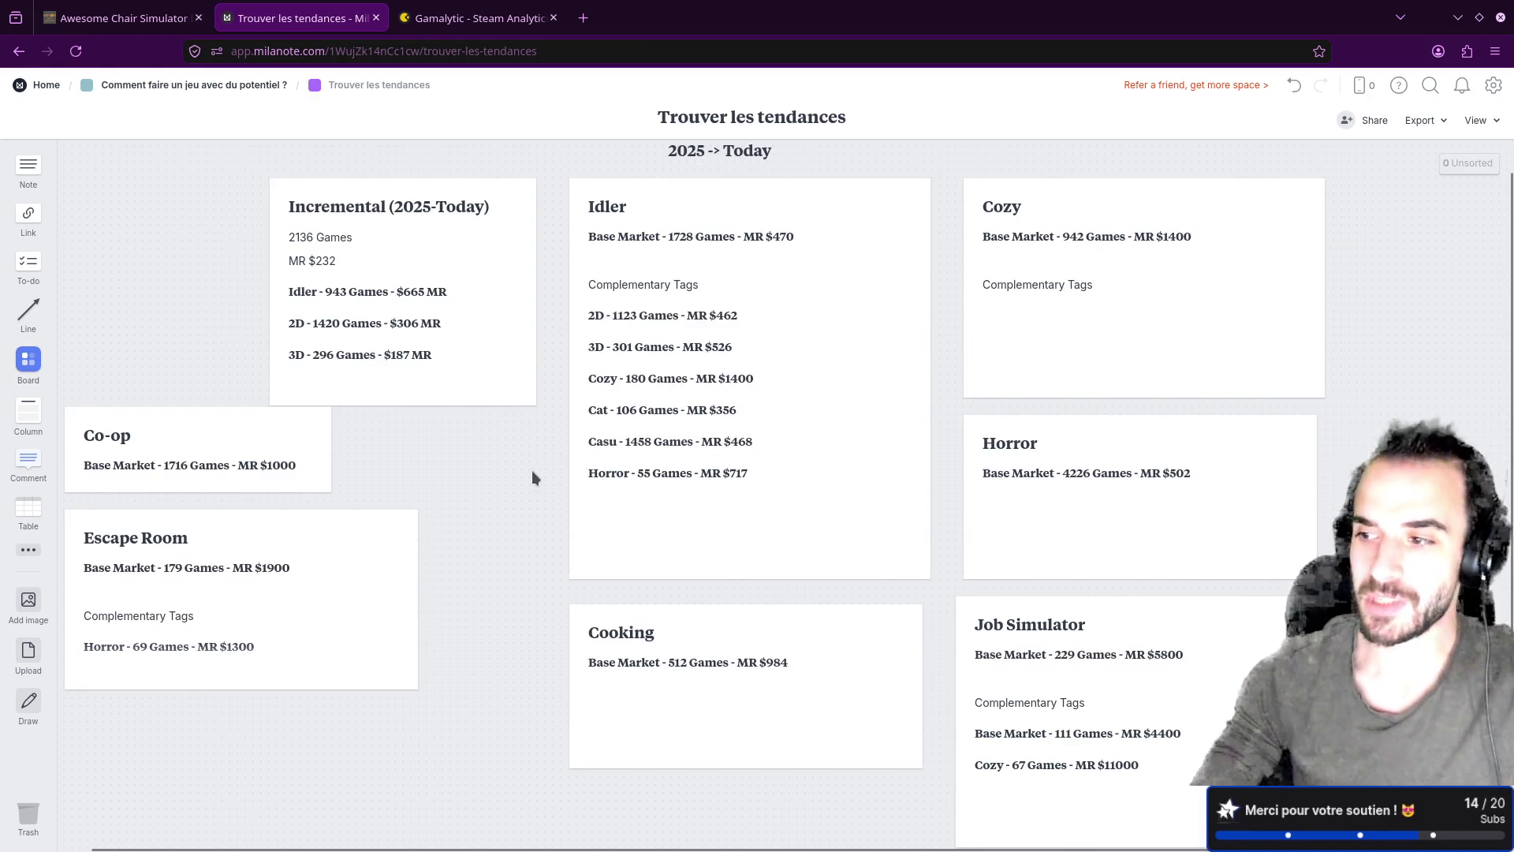
pyautogui.moveTo(531, 475)
pyautogui.mouseDown()
pyautogui.moveTo(453, 548)
pyautogui.moveTo(444, 455)
pyautogui.mouseUp()
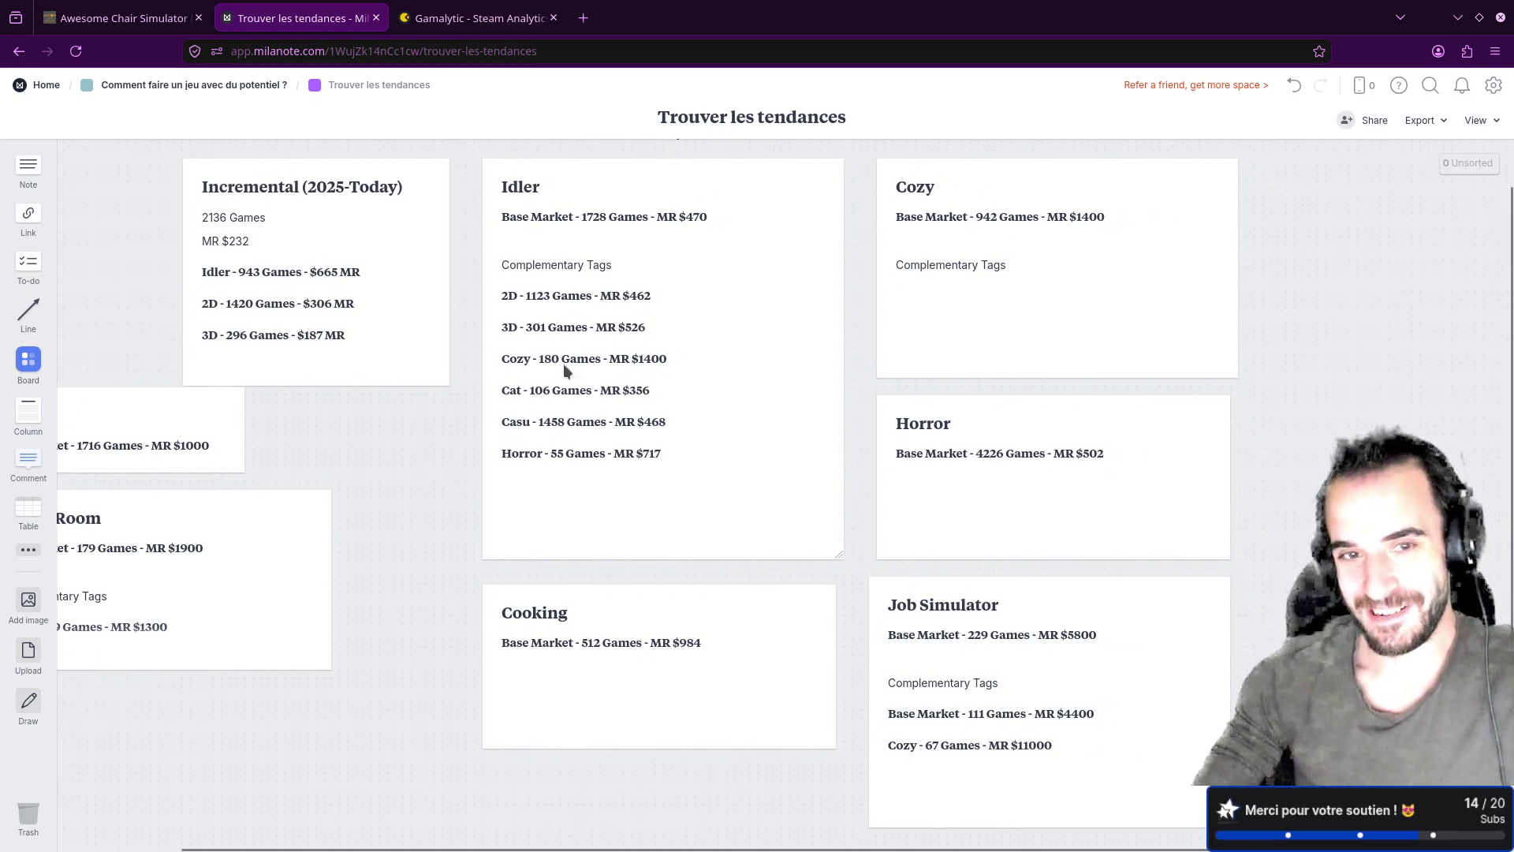
pyautogui.moveTo(463, 355); pyautogui.dragTo(414, 421)
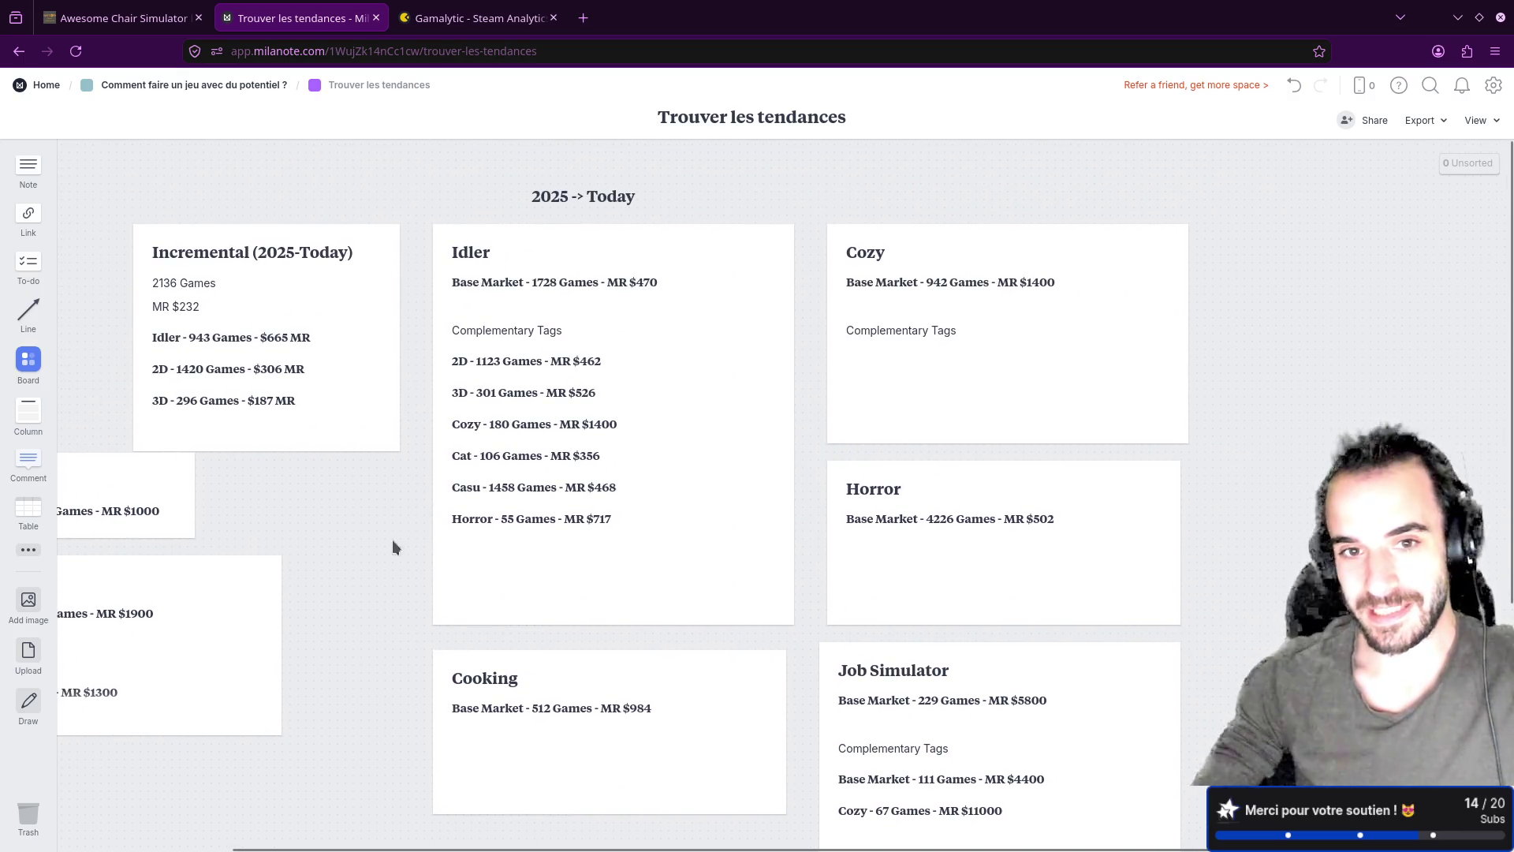
pyautogui.moveTo(392, 556)
pyautogui.mouseDown()
pyautogui.moveTo(473, 365)
pyautogui.moveTo(527, 457)
pyautogui.moveTo(496, 513)
pyautogui.mouseUp()
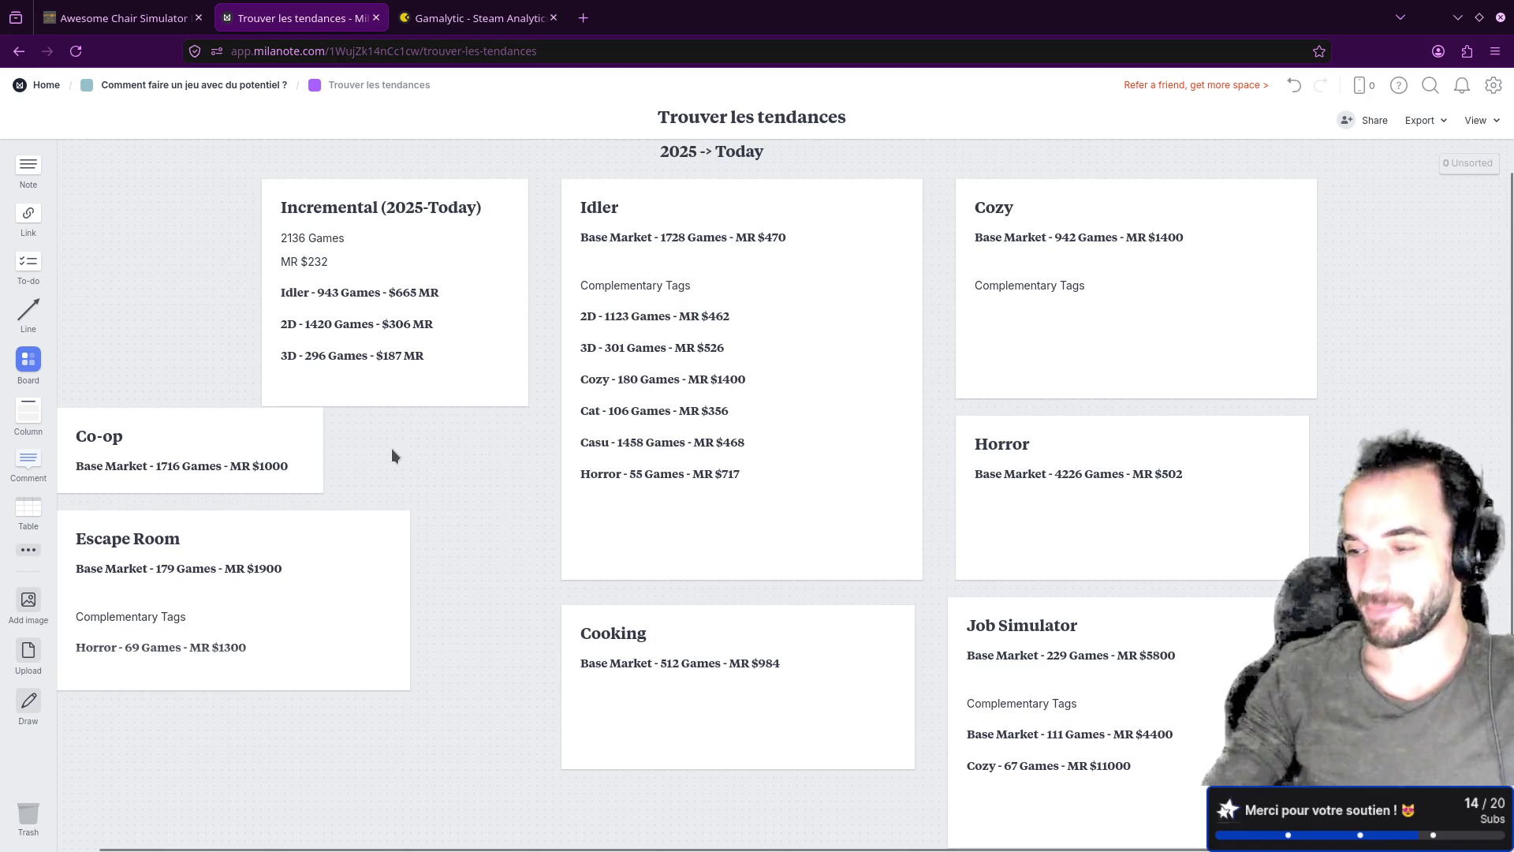
# Step: Place the Co-op and Escape Room cards under Incremental, narrowing Escape Room and aligning it beside Cooking
pyautogui.moveTo(227, 450)
pyautogui.mouseDown()
pyautogui.moveTo(442, 445)
pyautogui.moveTo(410, 450)
pyautogui.moveTo(422, 458)
pyautogui.mouseUp()
pyautogui.moveTo(186, 530); pyautogui.dragTo(347, 579)
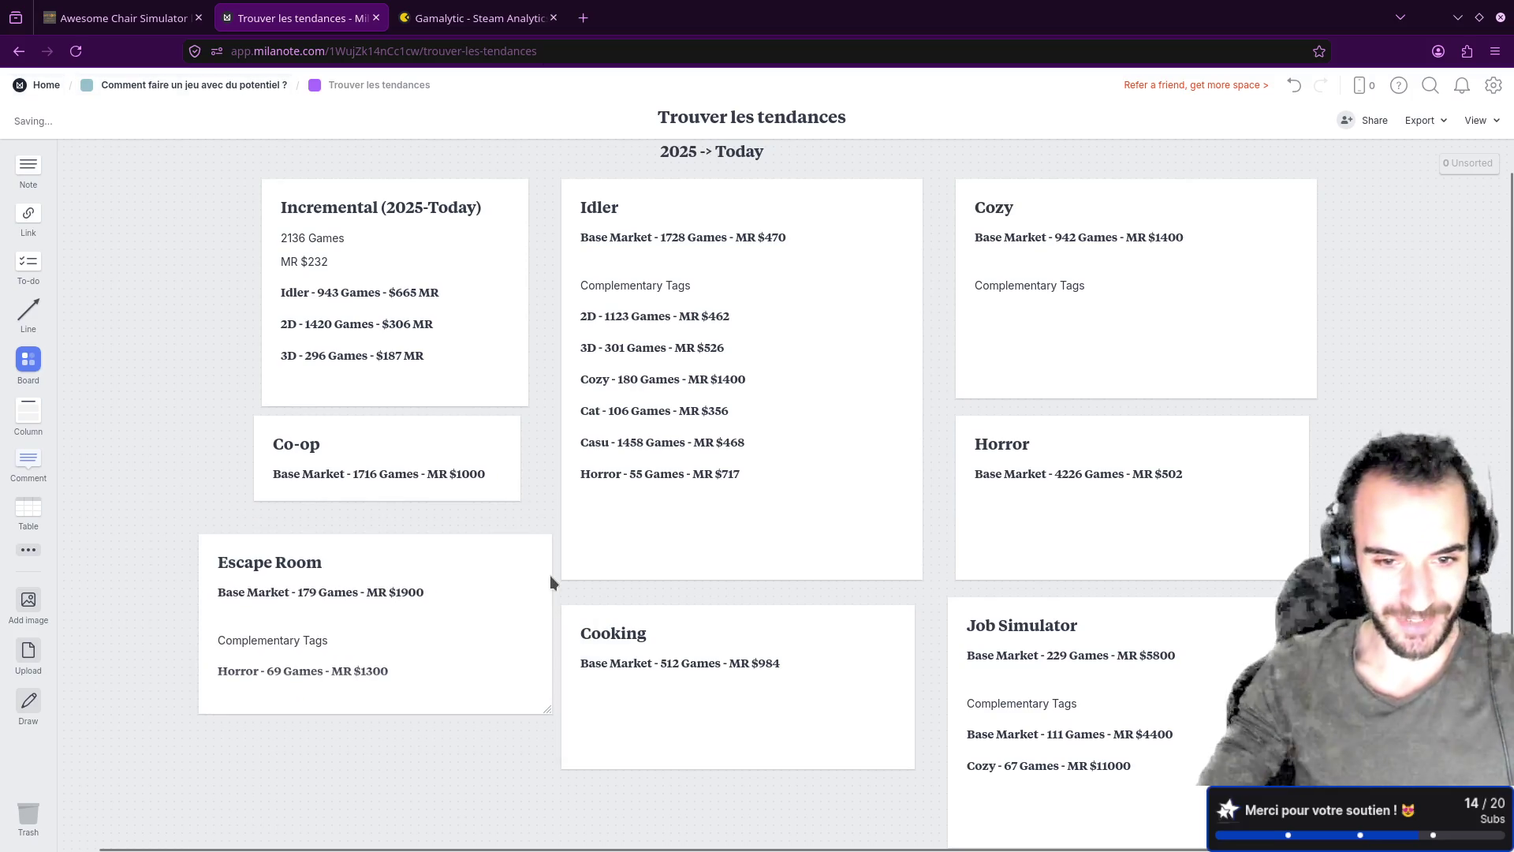
pyautogui.moveTo(545, 708); pyautogui.dragTo(486, 719)
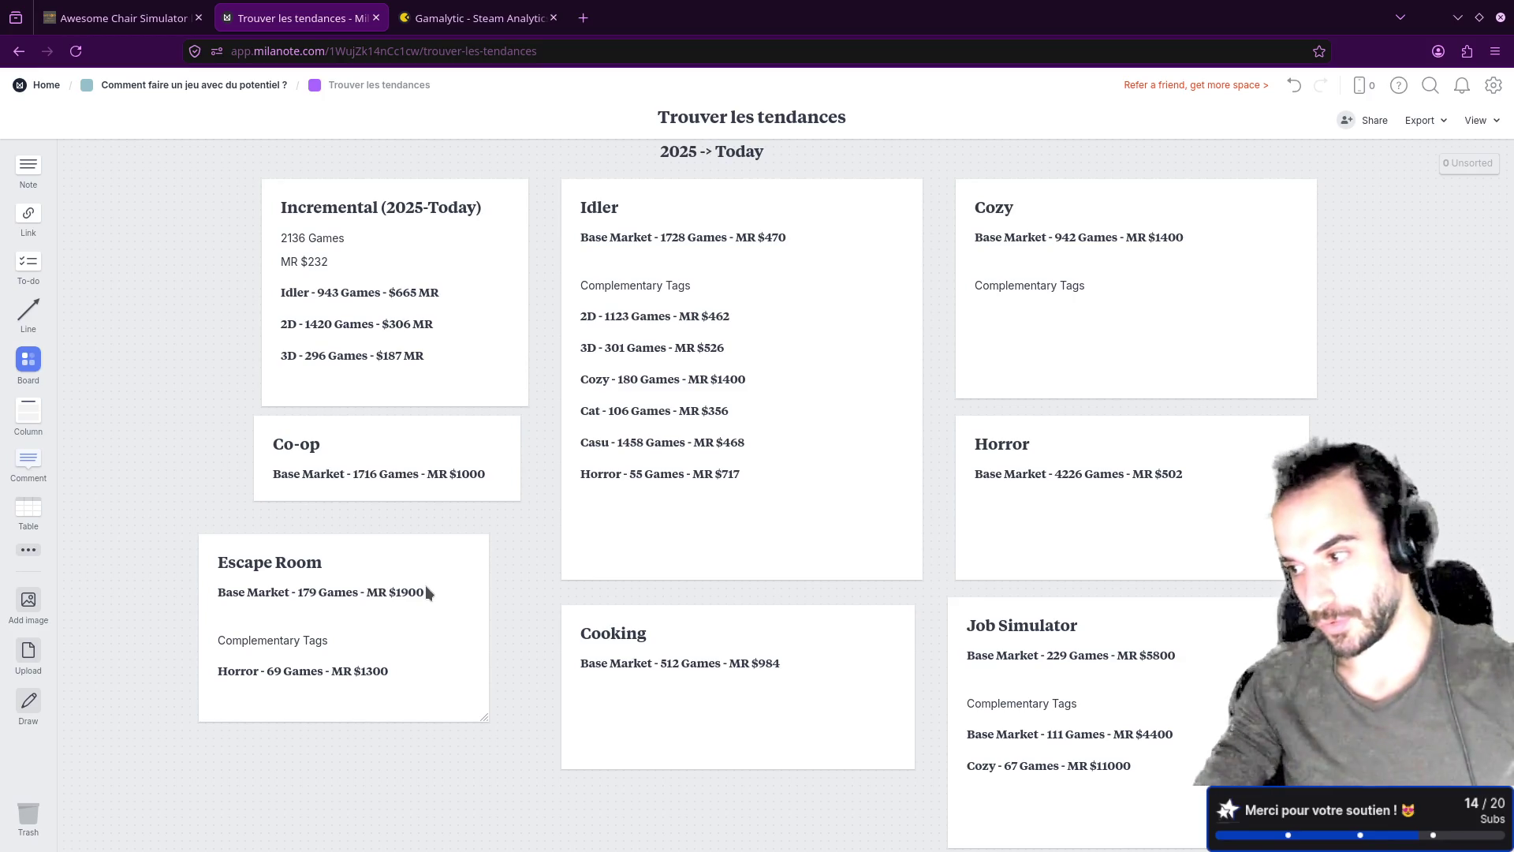
pyautogui.moveTo(358, 556)
pyautogui.mouseDown()
pyautogui.moveTo(426, 547)
pyautogui.moveTo(397, 545)
pyautogui.mouseUp()
pyautogui.moveTo(513, 703); pyautogui.dragTo(497, 692)
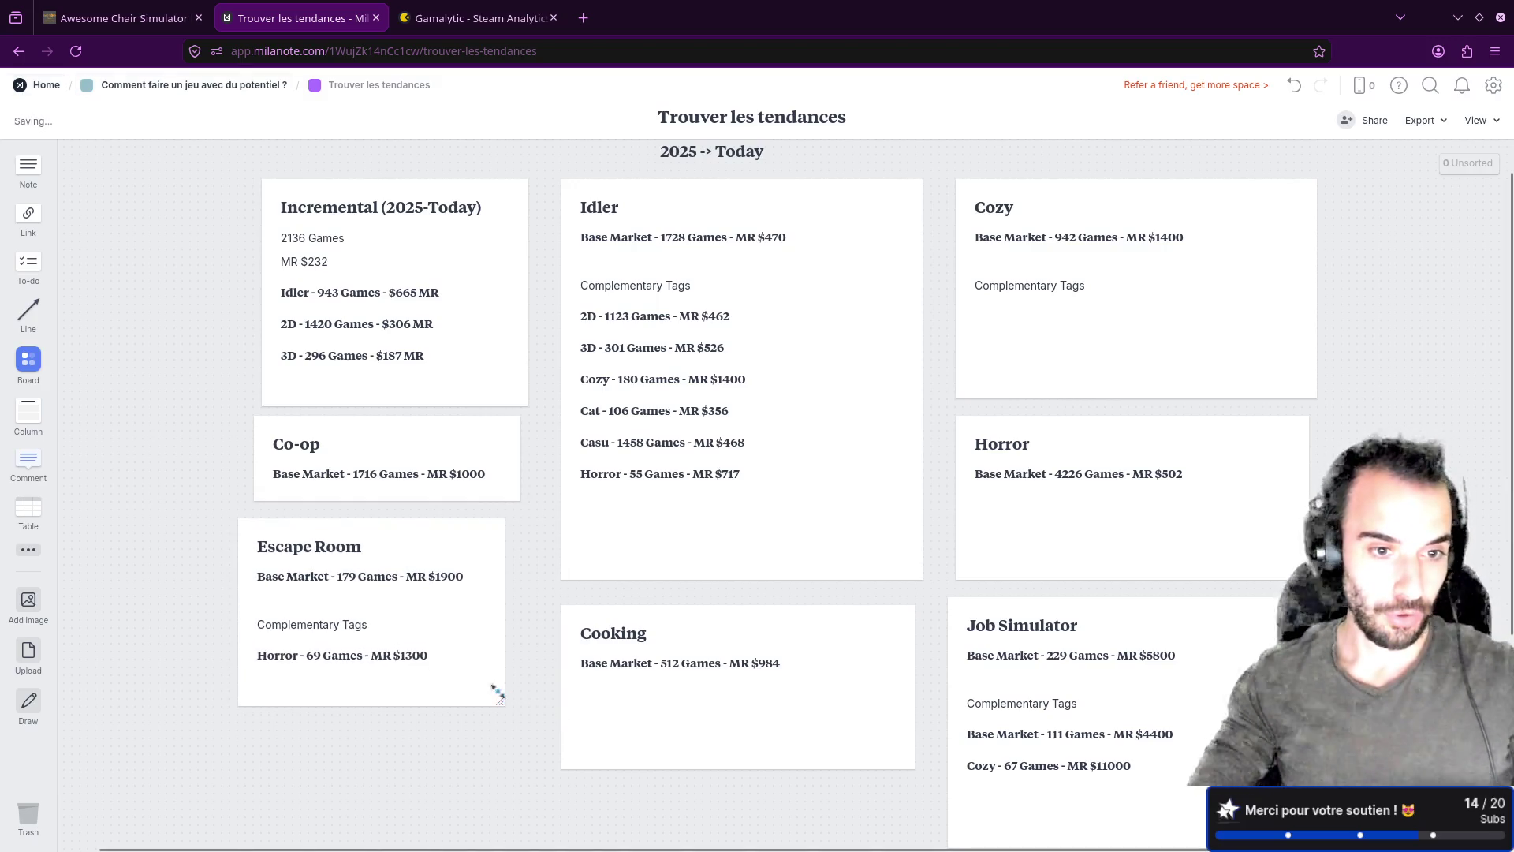
pyautogui.moveTo(391, 525); pyautogui.dragTo(409, 530)
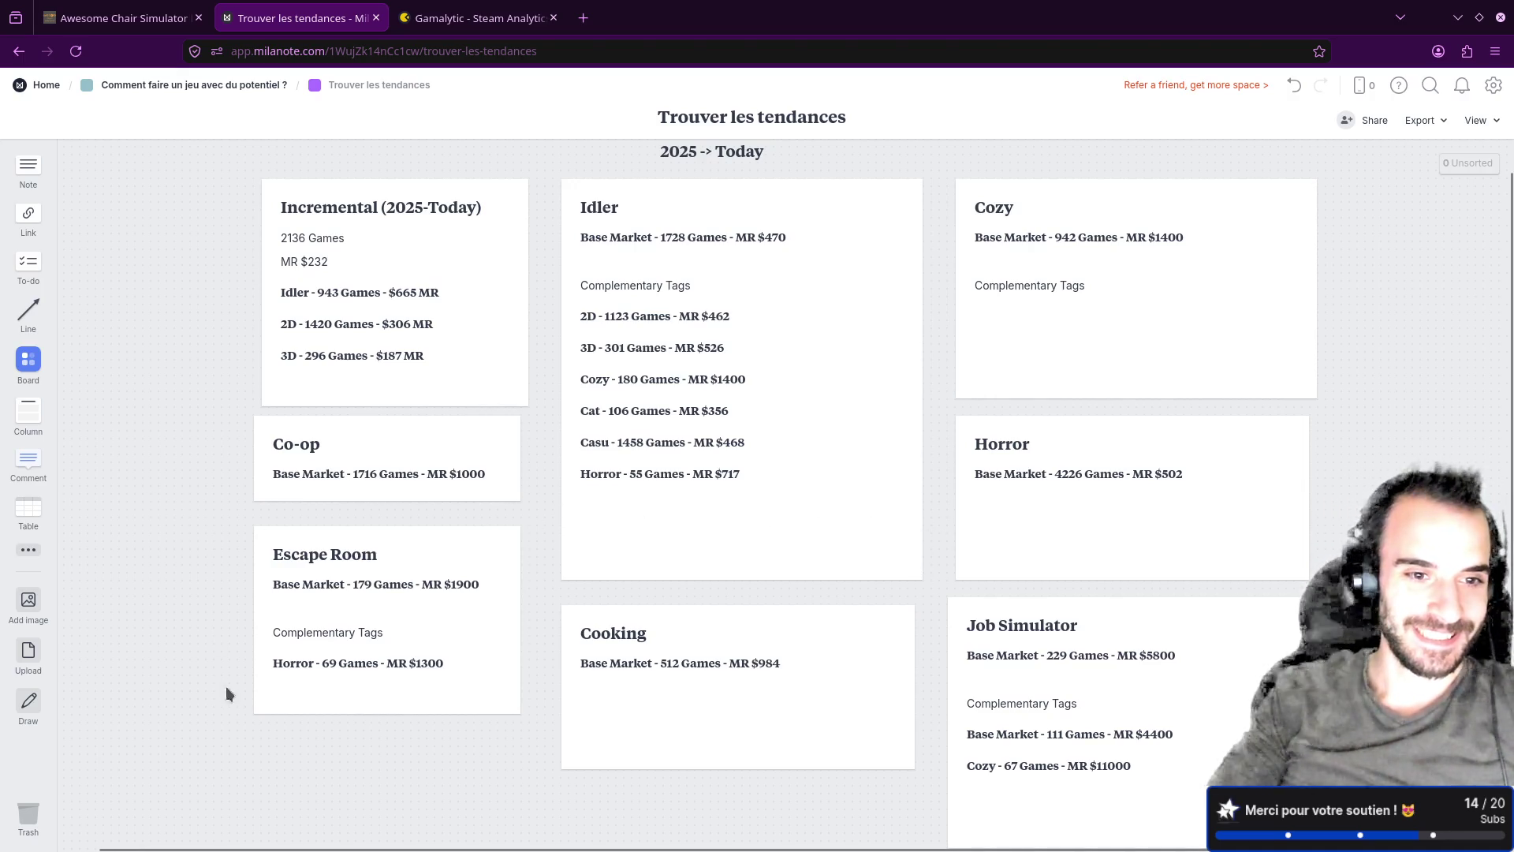
# Step: Select the Escape Room card
pyautogui.click(507, 712)
# Step: Resize the Escape Room and Co-op cards and line Escape Room up under Co-op
pyautogui.moveTo(513, 704)
pyautogui.mouseDown()
pyautogui.moveTo(497, 713)
pyautogui.moveTo(520, 721)
pyautogui.mouseUp()
pyautogui.moveTo(513, 494); pyautogui.dragTo(499, 495)
pyautogui.moveTo(404, 443); pyautogui.dragTo(421, 440)
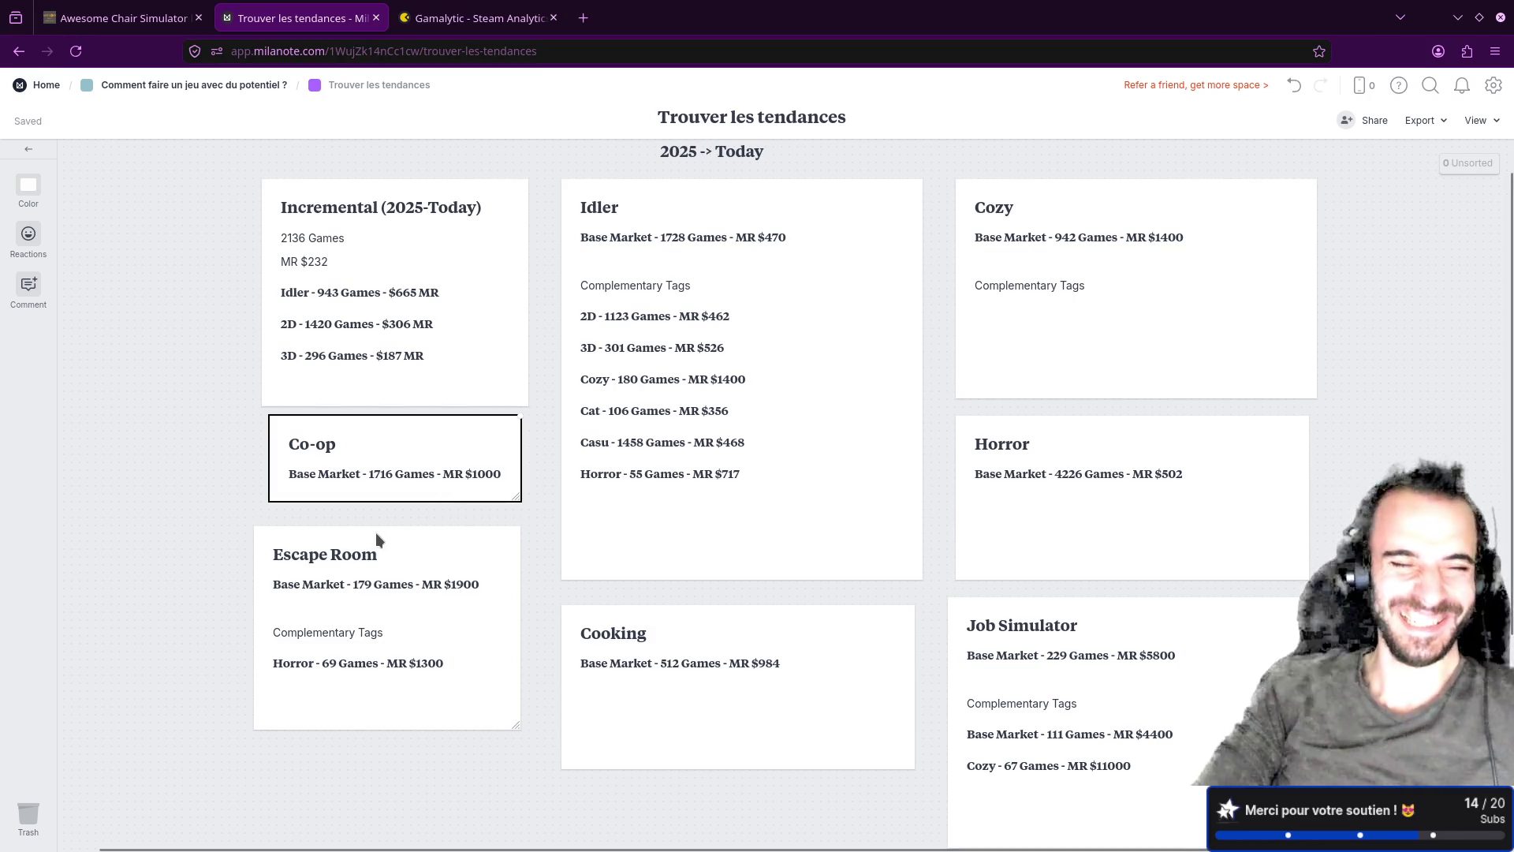
pyautogui.moveTo(361, 533)
pyautogui.mouseDown()
pyautogui.moveTo(396, 541)
pyautogui.moveTo(385, 507)
pyautogui.mouseUp()
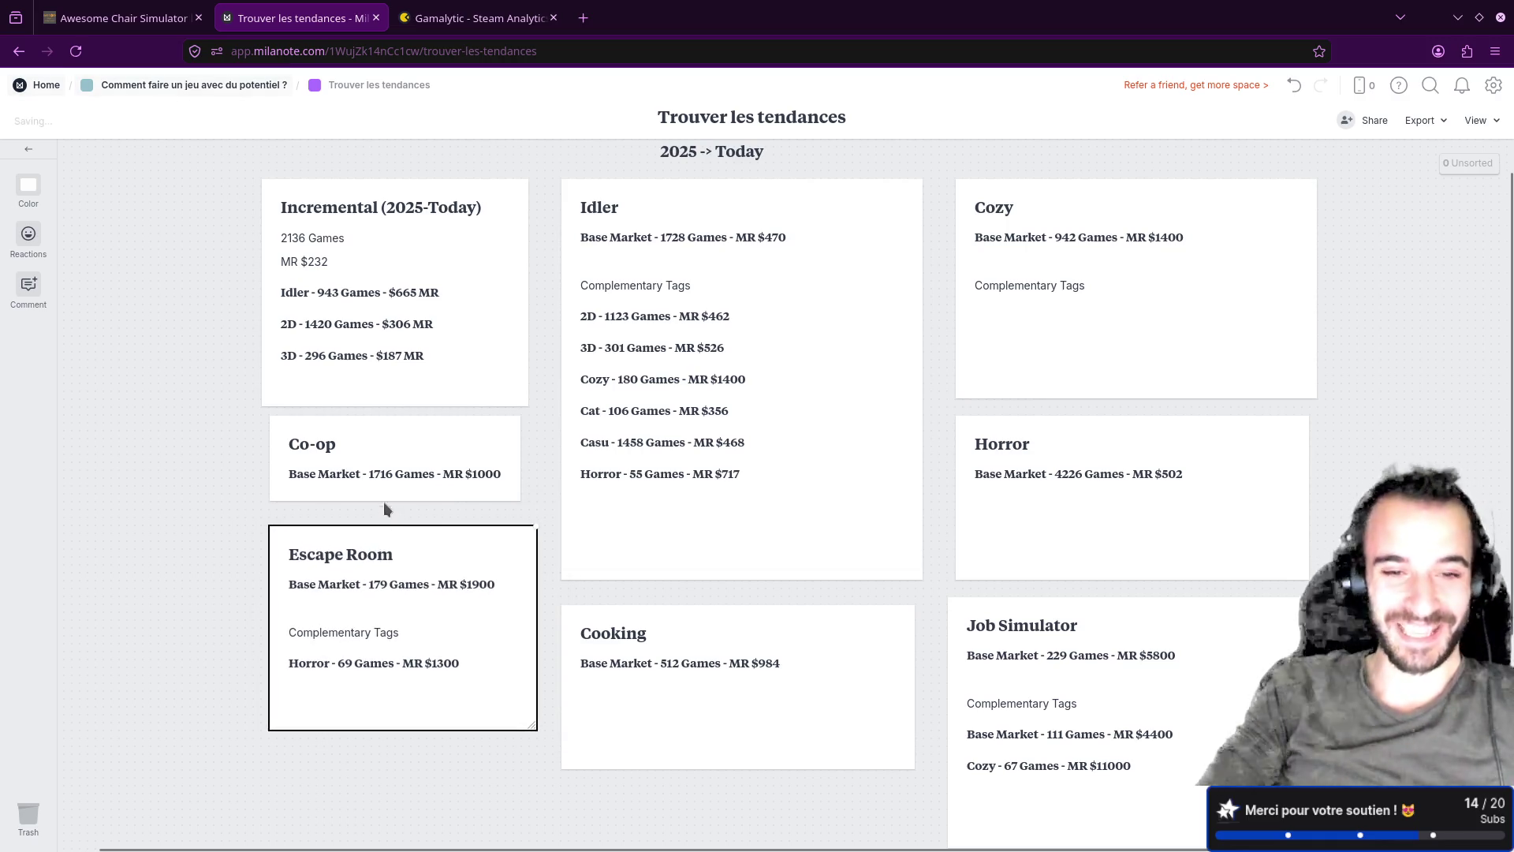
pyautogui.moveTo(372, 426); pyautogui.dragTo(363, 435)
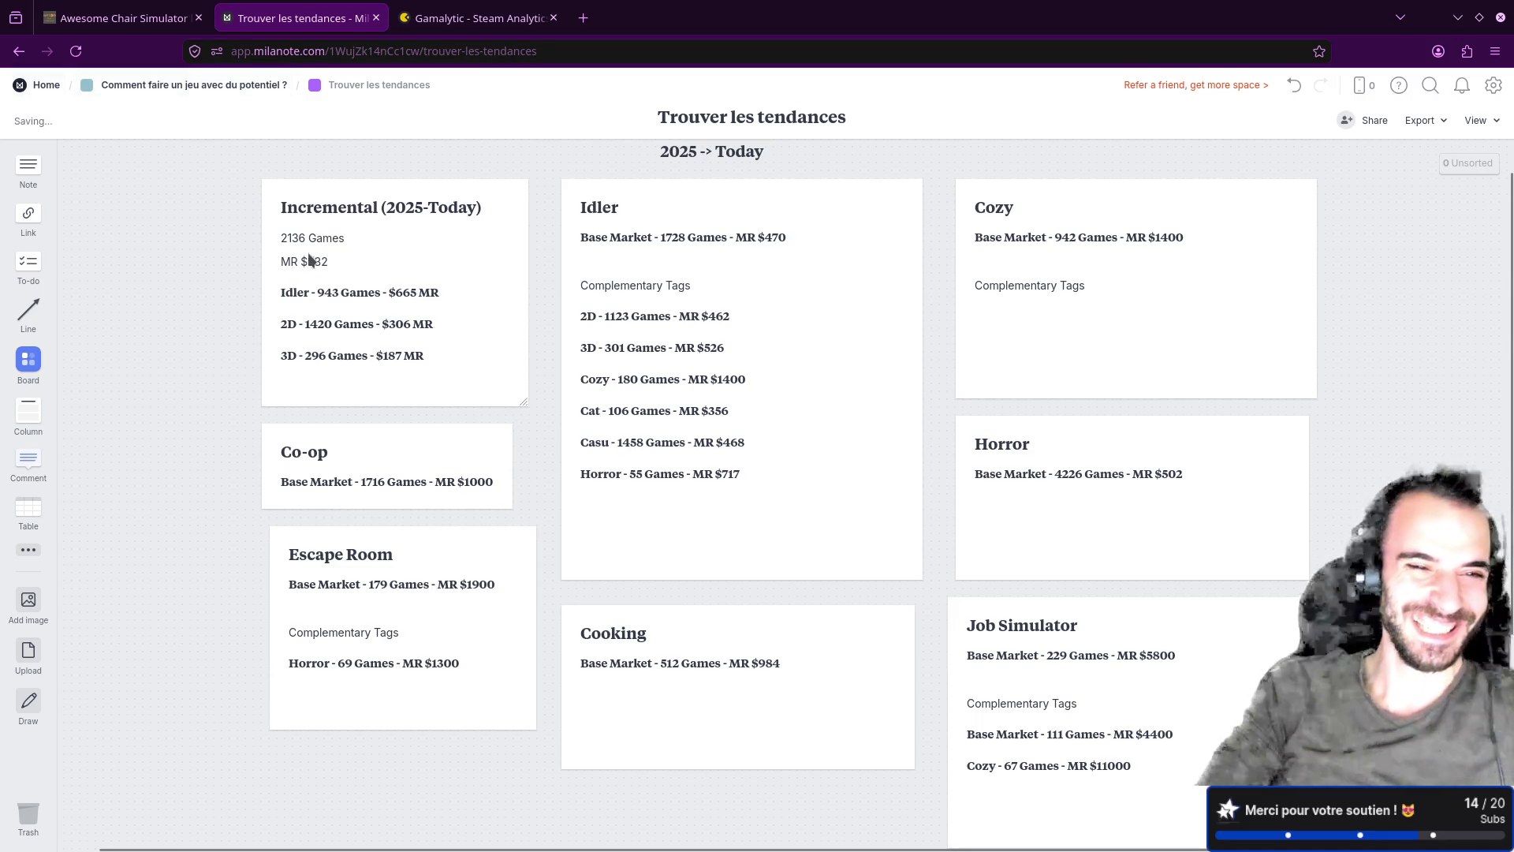
pyautogui.moveTo(325, 539); pyautogui.dragTo(319, 539)
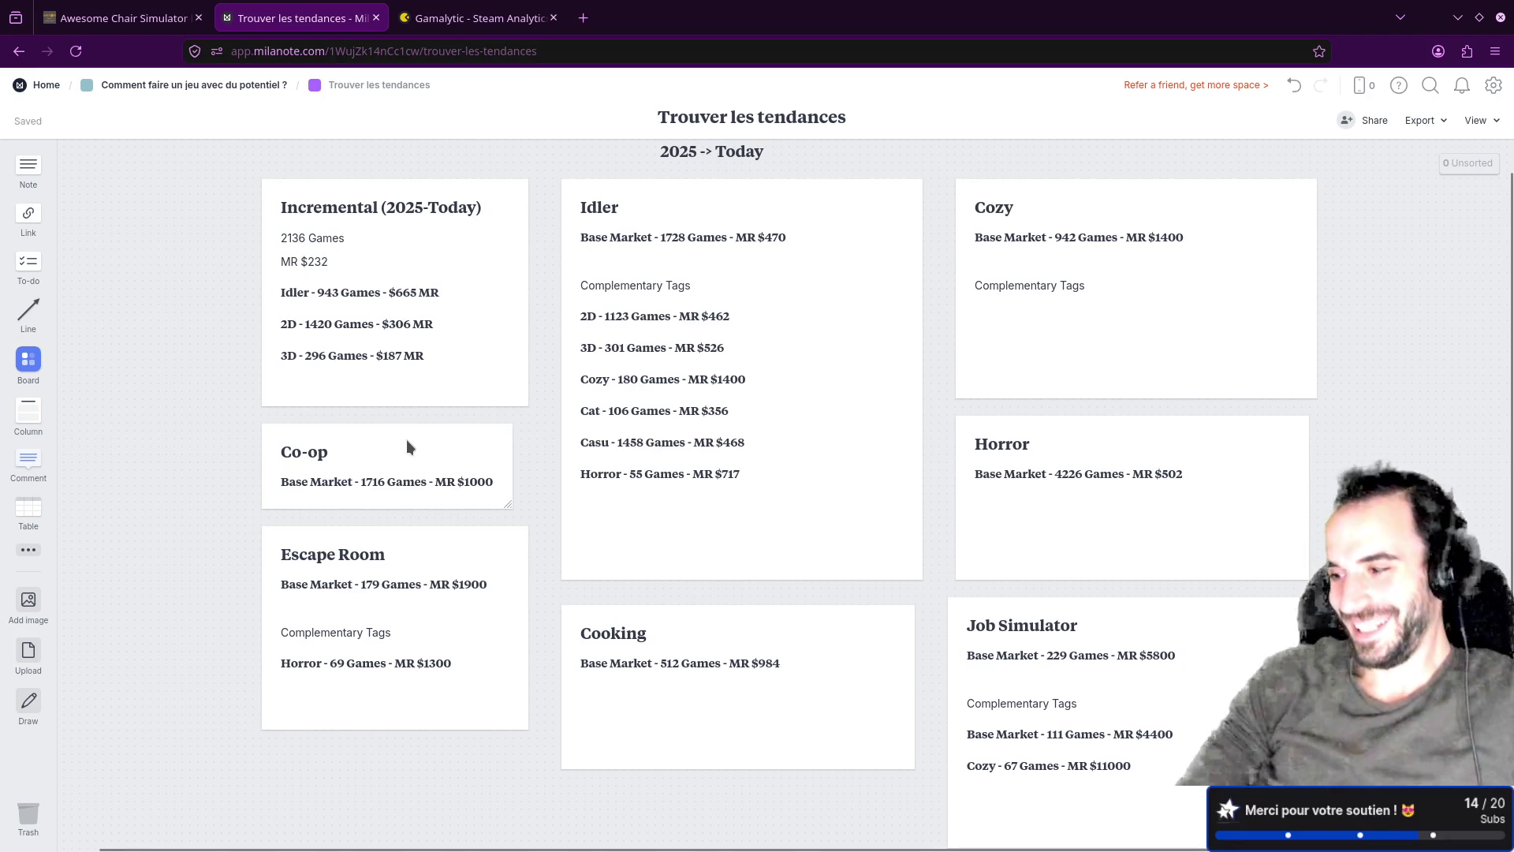
pyautogui.moveTo(509, 505); pyautogui.dragTo(518, 510)
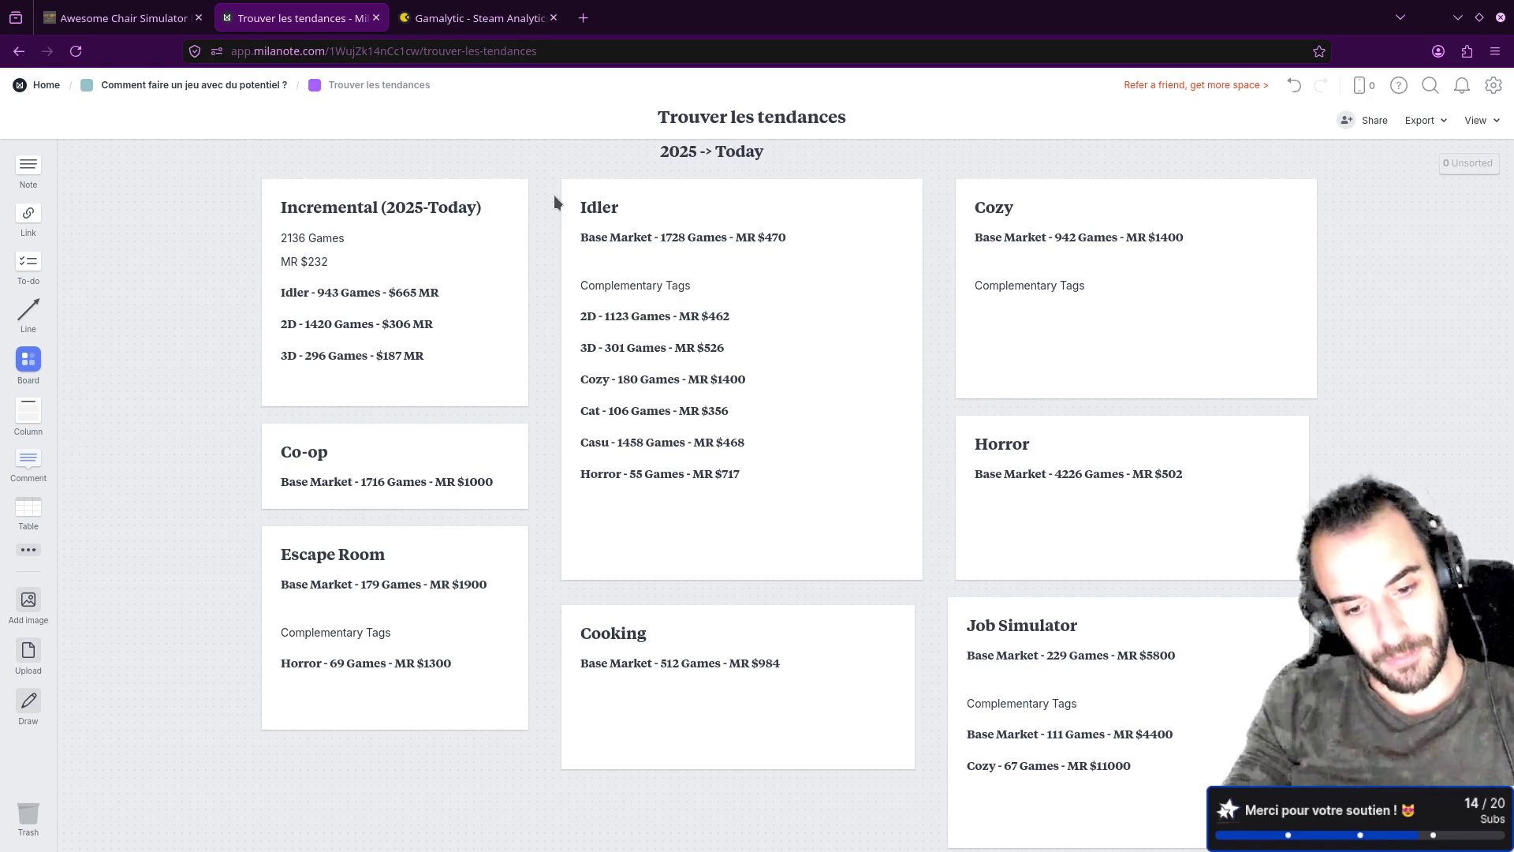
# Step: Pan back to the top-left genre cards and try repositioning the Idler card
pyautogui.moveTo(932, 603)
pyautogui.mouseDown()
pyautogui.moveTo(738, 485)
pyautogui.moveTo(834, 483)
pyautogui.moveTo(793, 490)
pyautogui.moveTo(792, 512)
pyautogui.mouseUp()
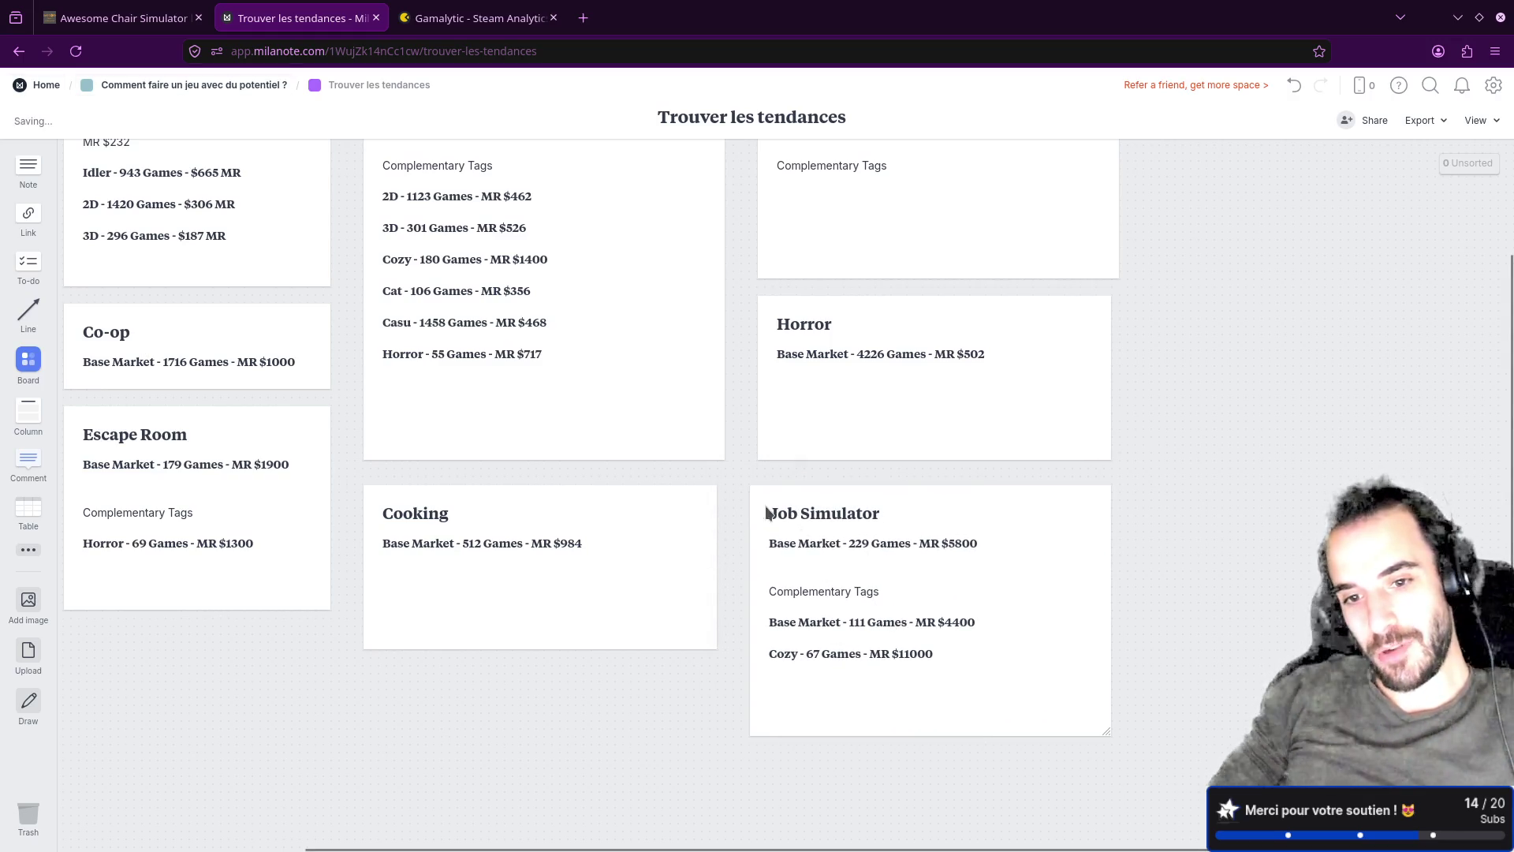
pyautogui.moveTo(729, 469)
pyautogui.mouseDown()
pyautogui.moveTo(730, 622)
pyautogui.moveTo(788, 594)
pyautogui.moveTo(827, 597)
pyautogui.mouseUp()
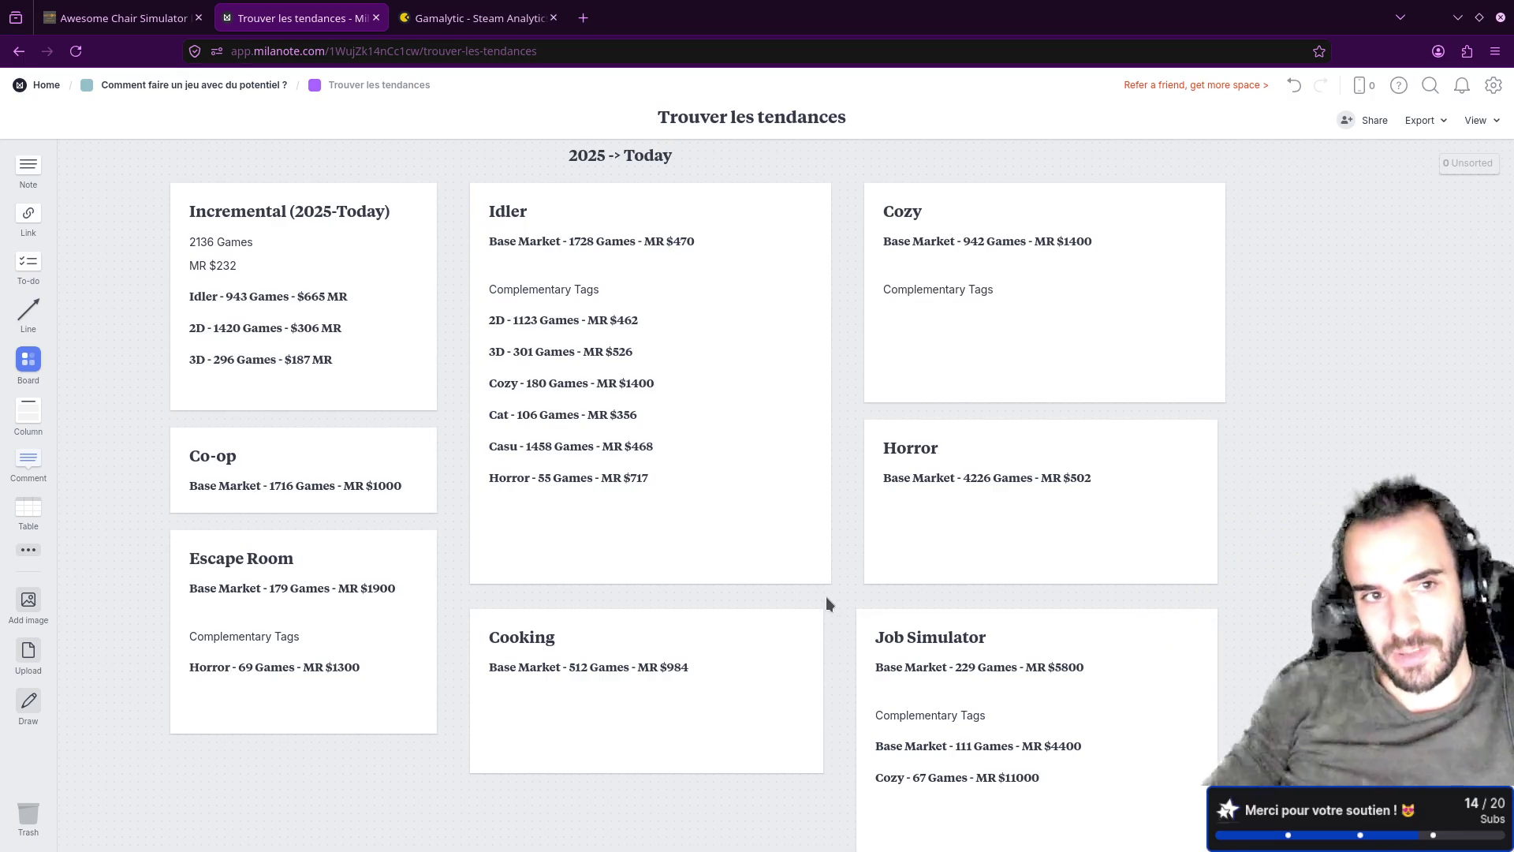
pyautogui.hscroll(2, 530, 214)
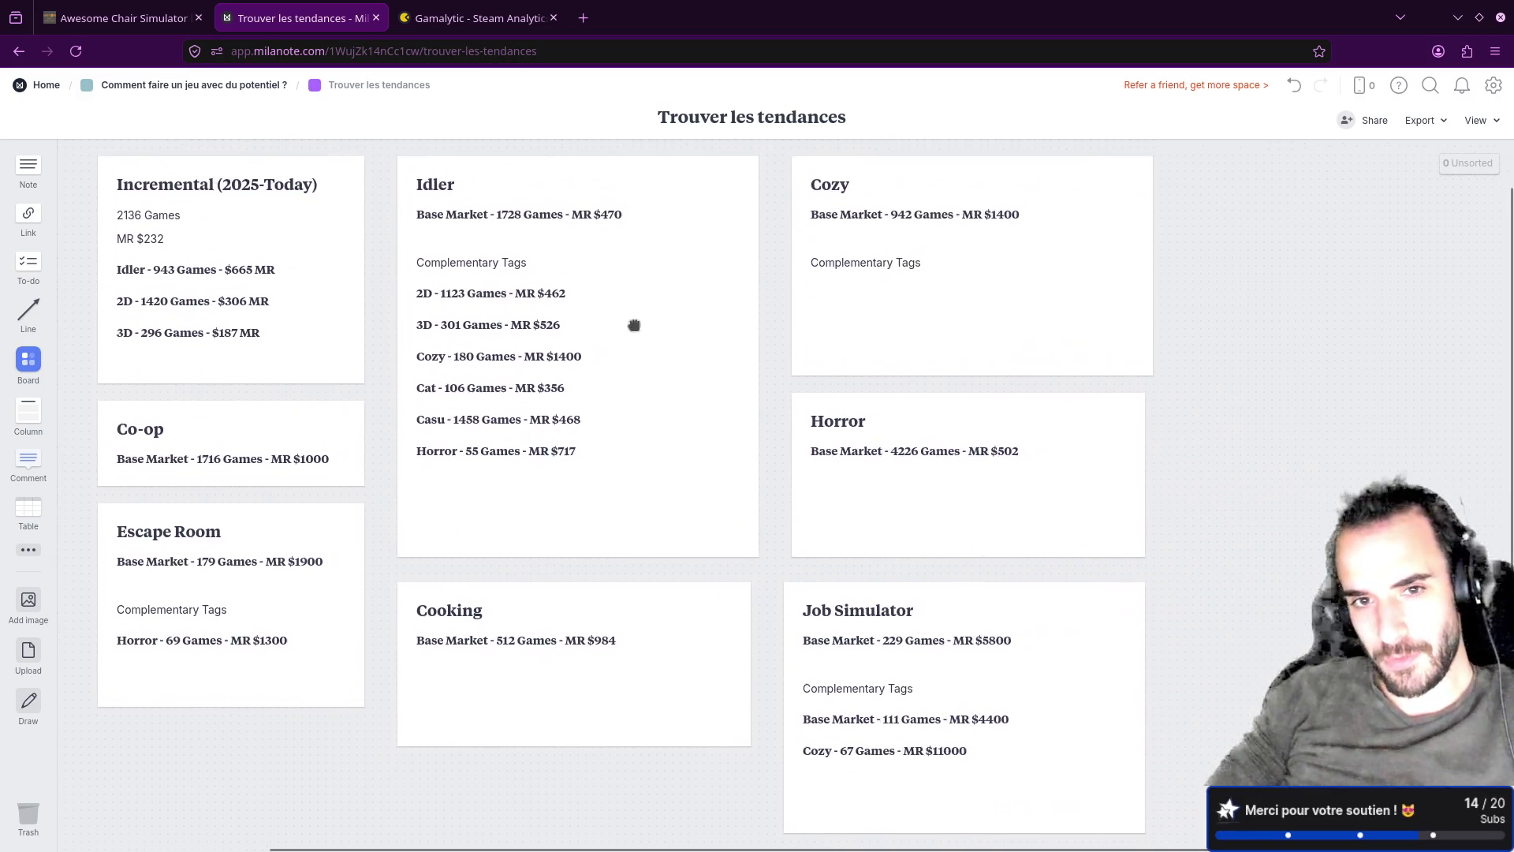
pyautogui.click(544, 208)
pyautogui.moveTo(551, 208)
pyautogui.mouseDown()
pyautogui.moveTo(655, 202)
pyautogui.moveTo(540, 180)
pyautogui.moveTo(592, 304)
pyautogui.moveTo(1094, 567)
pyautogui.moveTo(737, 267)
pyautogui.moveTo(542, 183)
pyautogui.mouseUp()
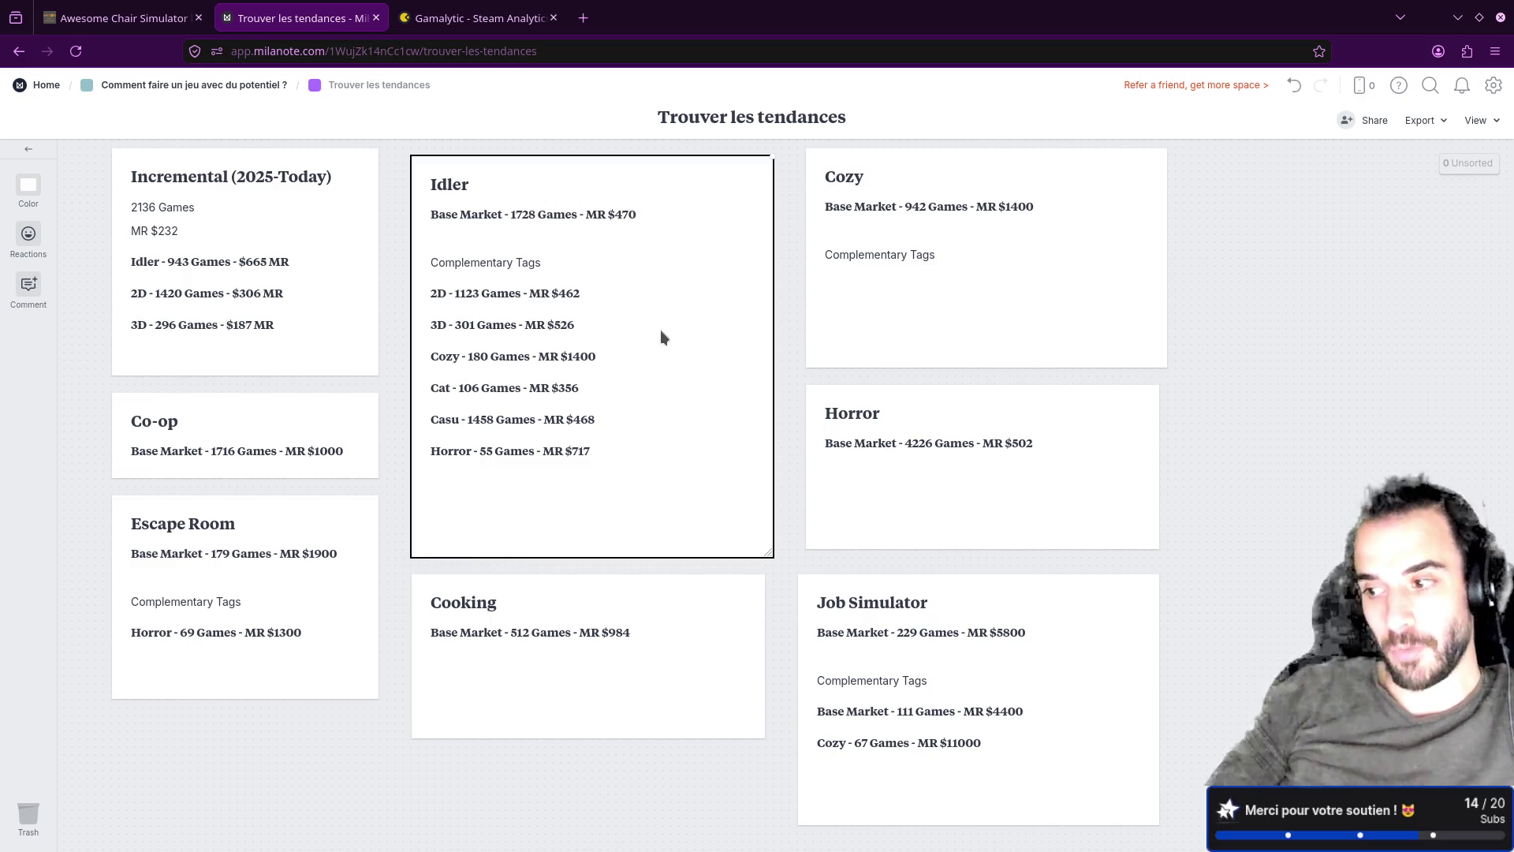
# Step: Move the Job Simulator card, then open Gamalytic's Tags filter list
pyautogui.moveTo(976, 613)
pyautogui.mouseDown()
pyautogui.moveTo(1050, 580)
pyautogui.moveTo(687, 270)
pyautogui.moveTo(990, 632)
pyautogui.mouseUp()
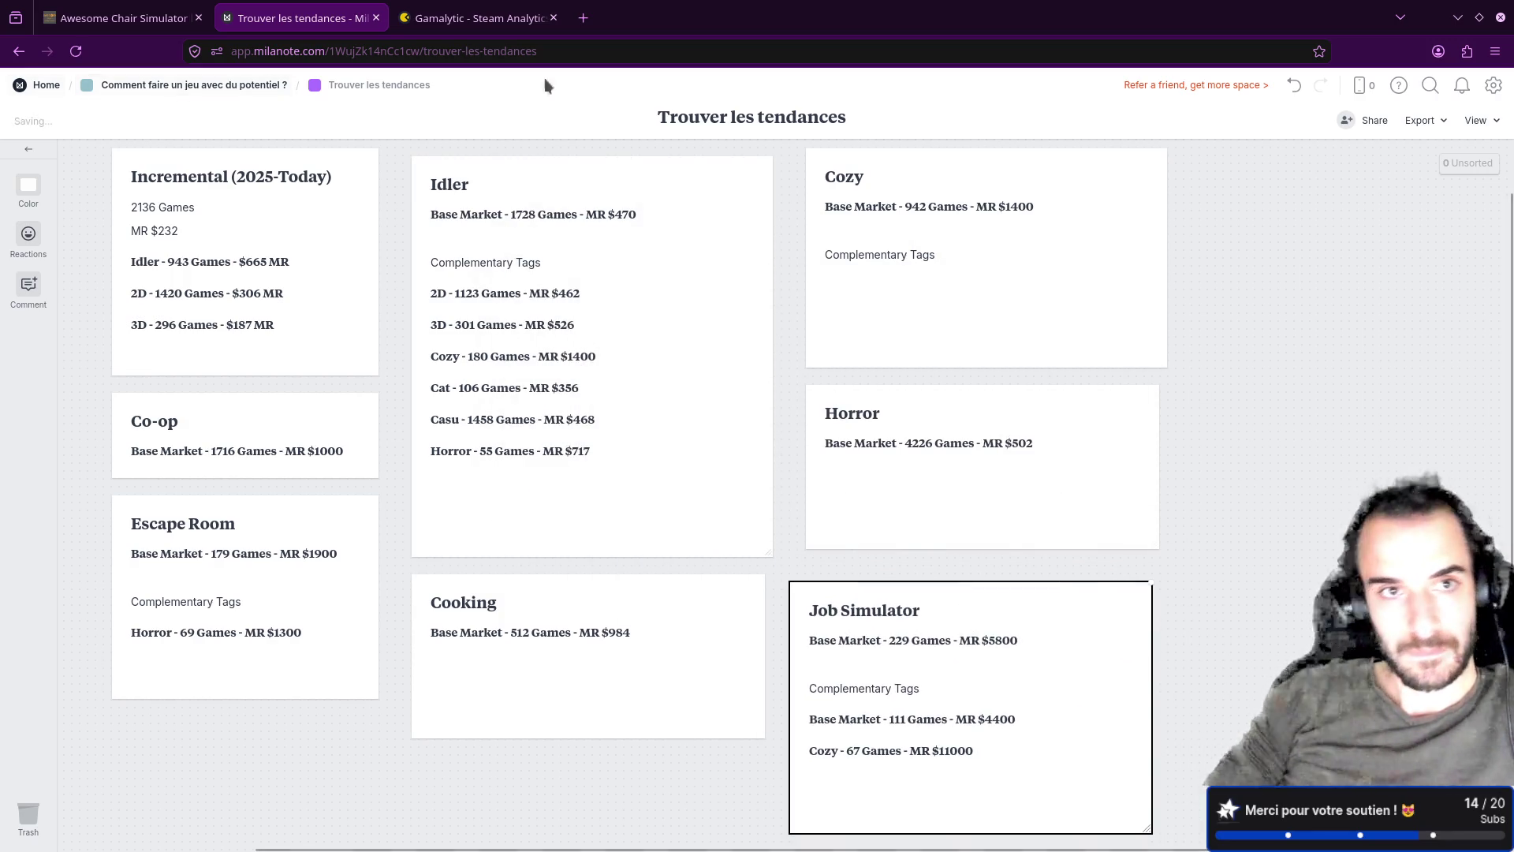
pyautogui.click(473, 18)
pyautogui.click(331, 501)
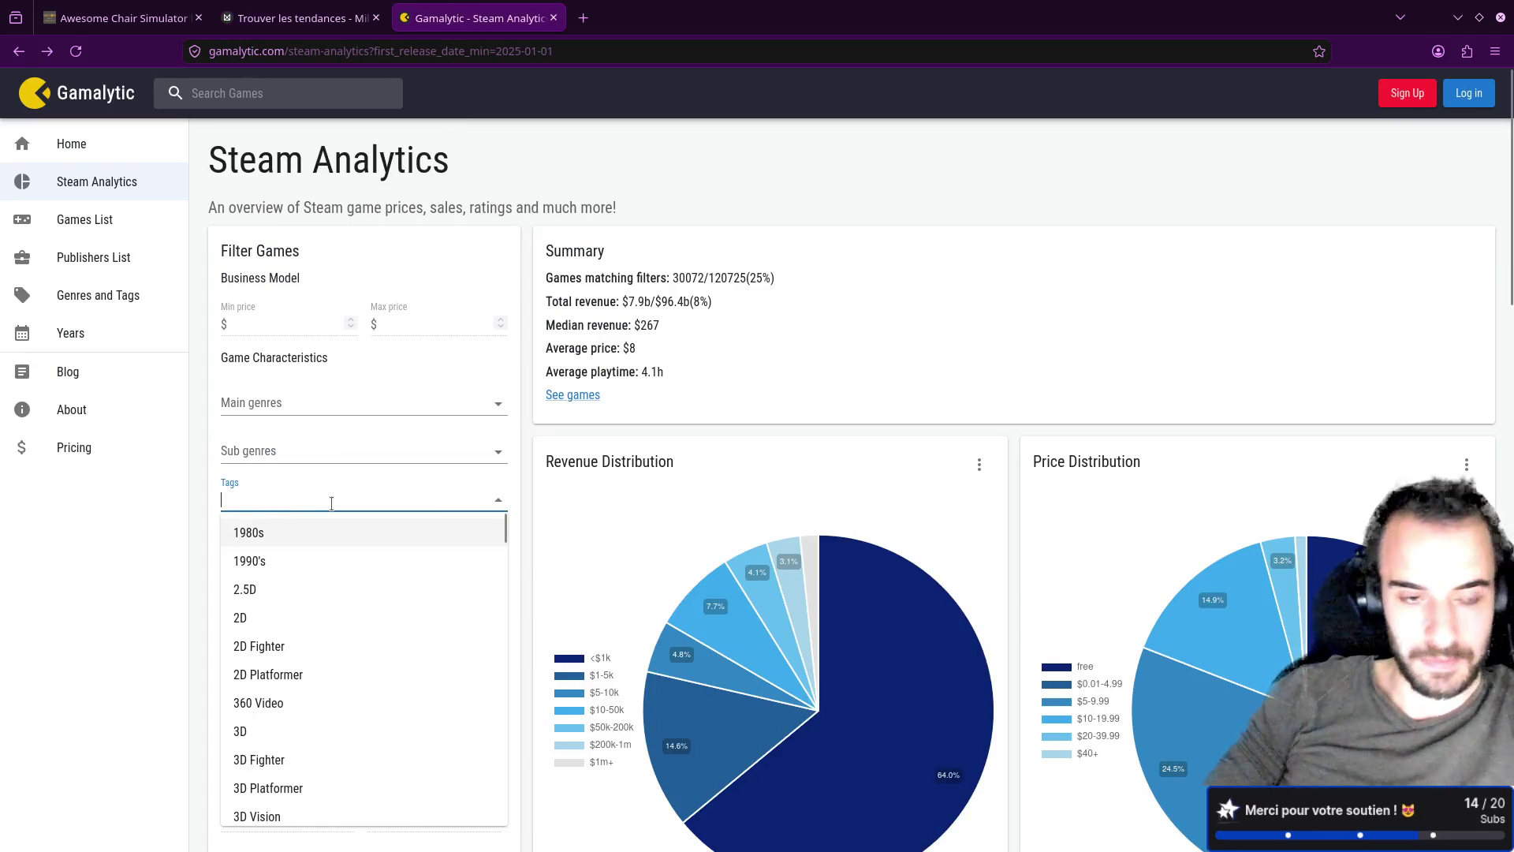
# Step: Filter by Job Simulator and Idler tags, open the 18 matching games in a new tab, and return to Milanote
pyautogui.write('Job')
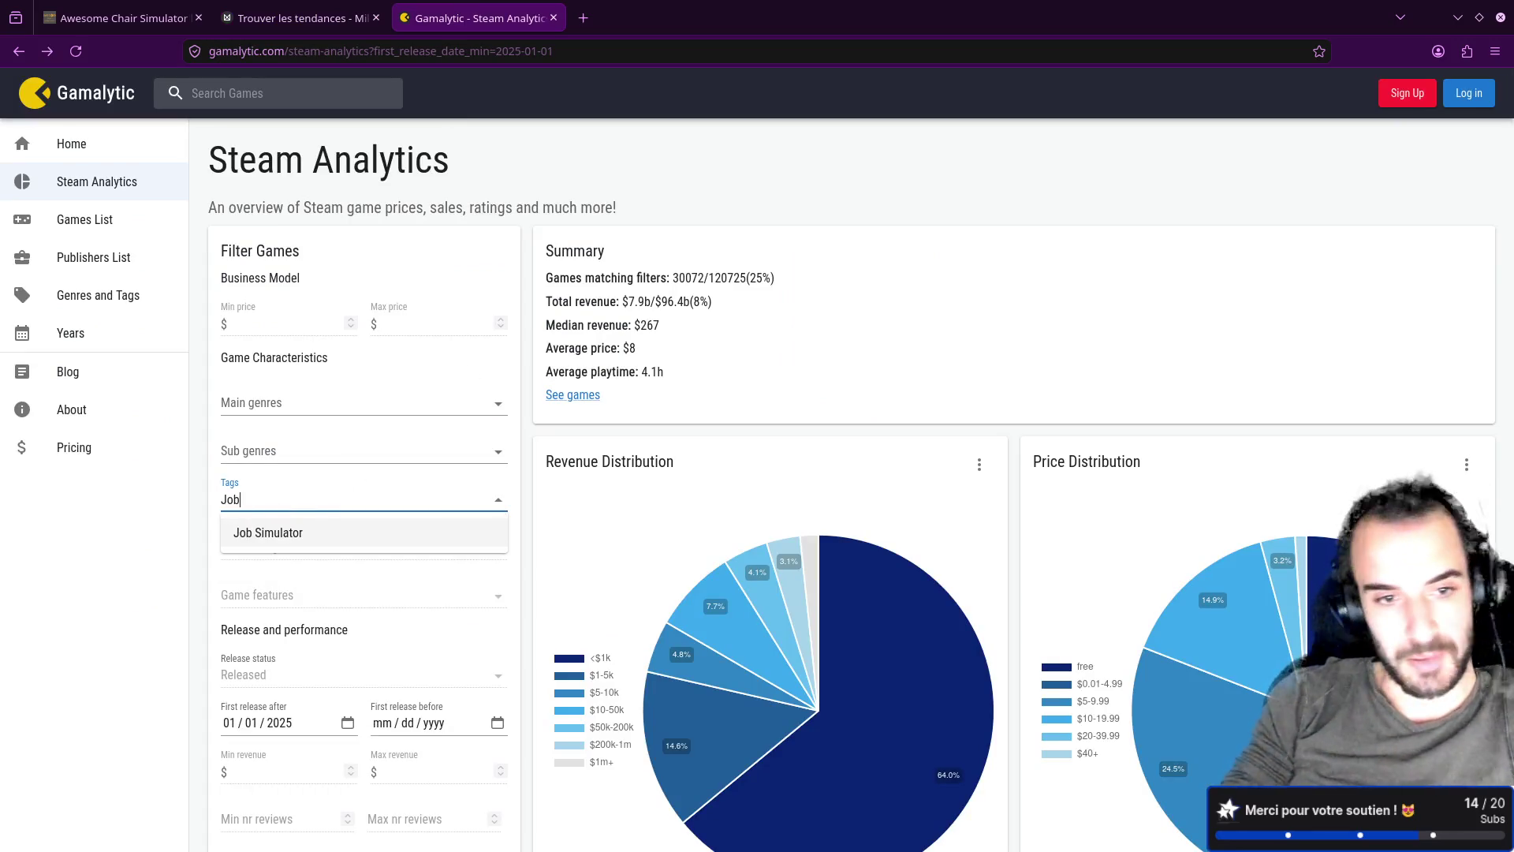
pyautogui.press('Return')
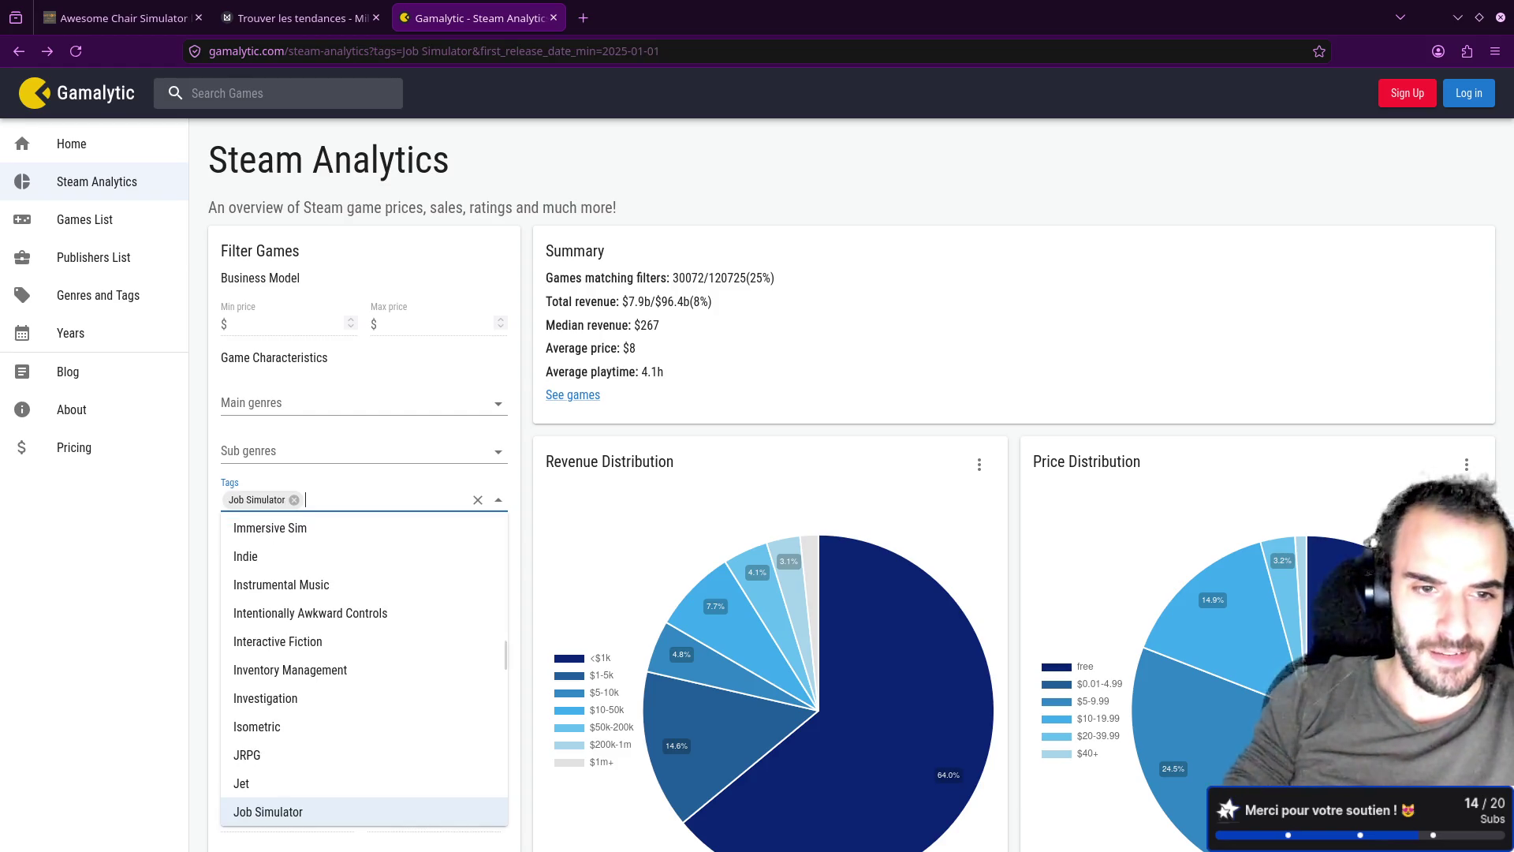
pyautogui.write('Idle')
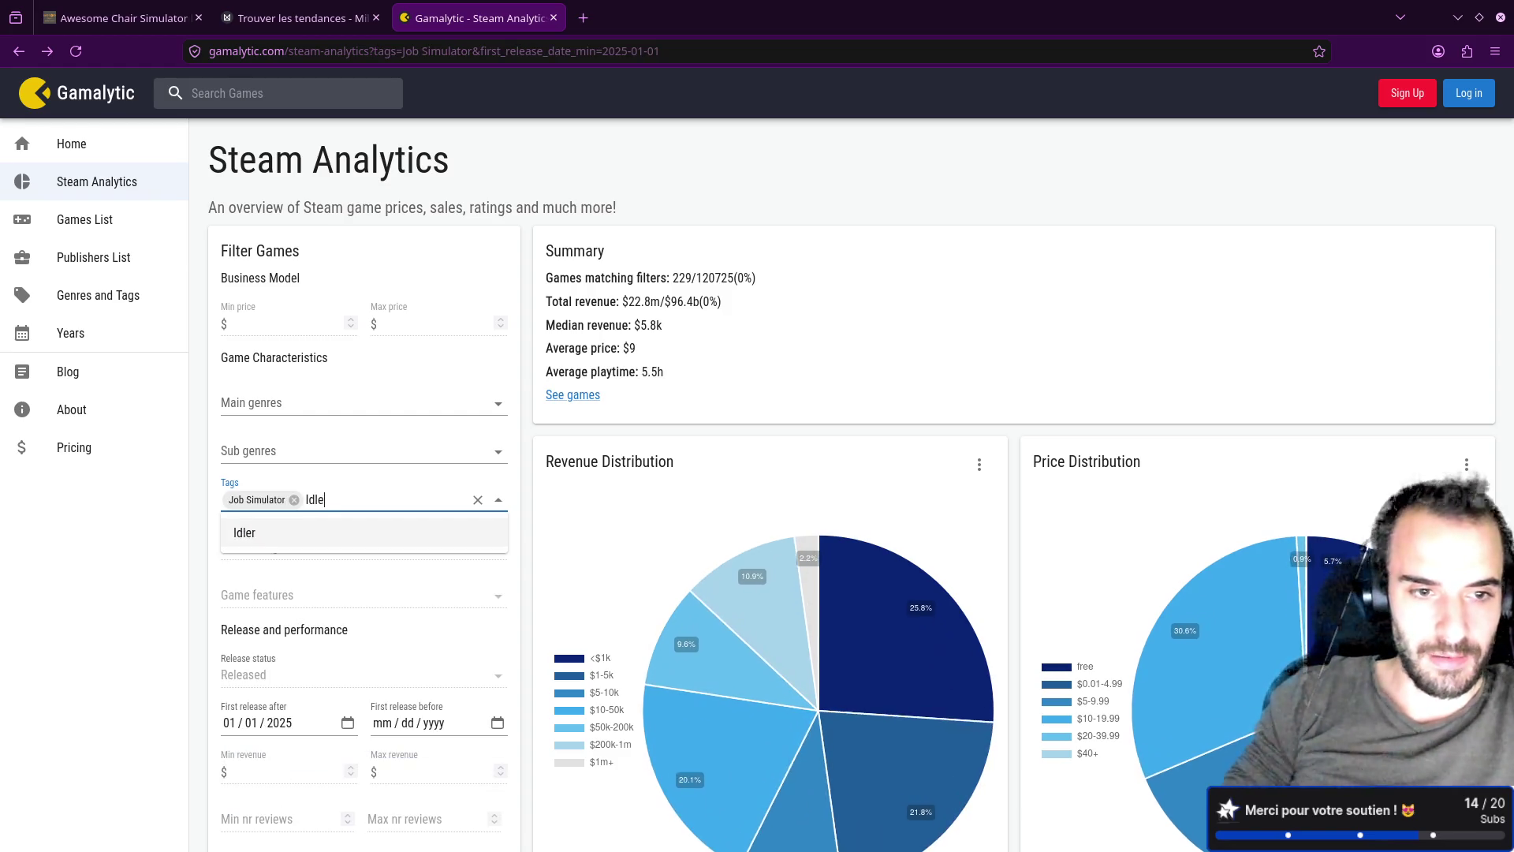
pyautogui.press('Return')
pyautogui.write('\\')
pyautogui.press('BackSpace')
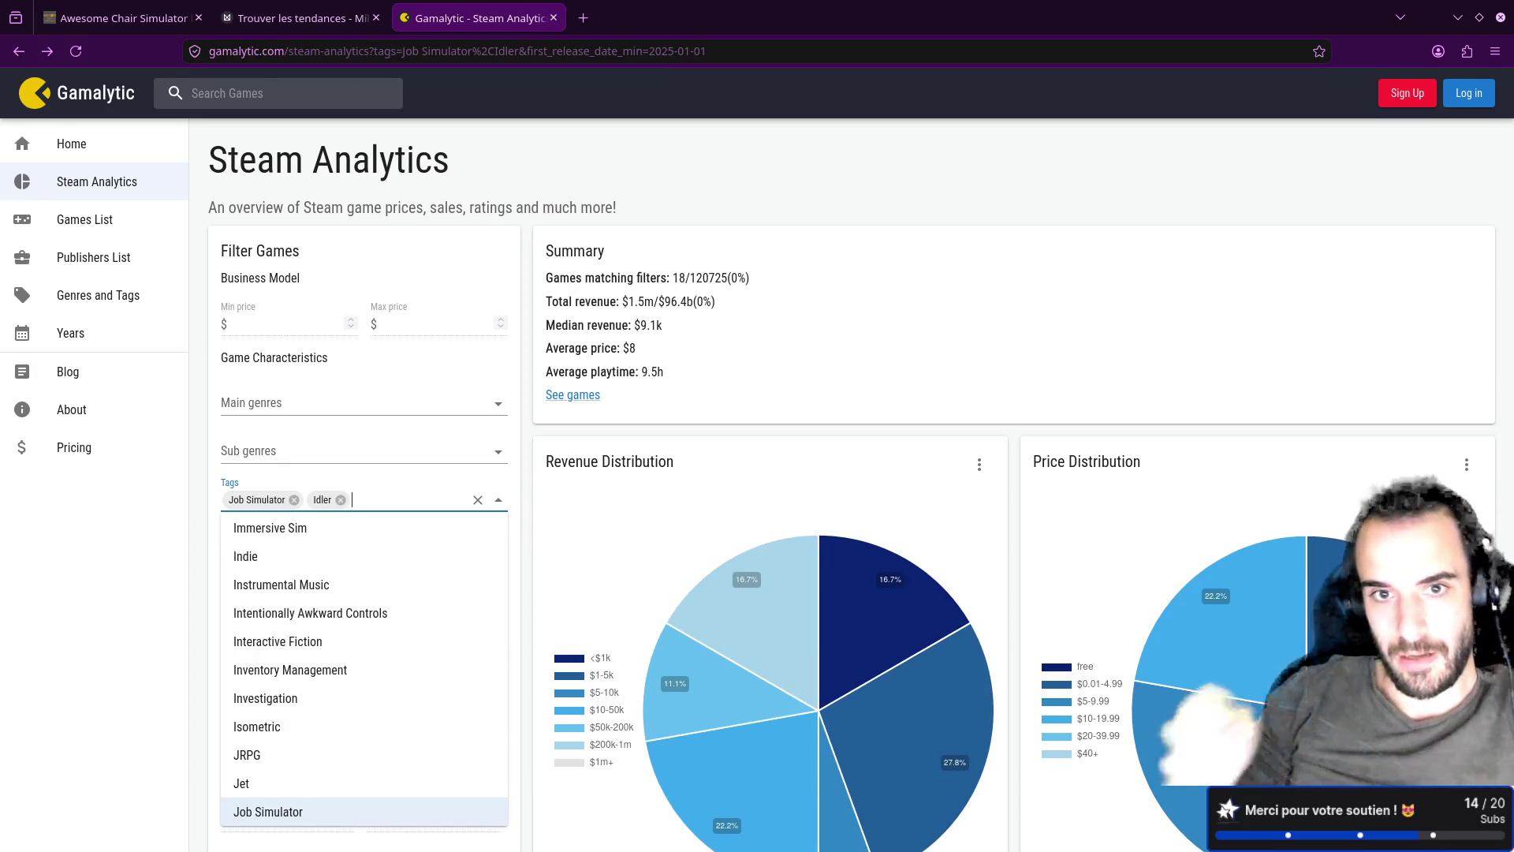
pyautogui.click(612, 319)
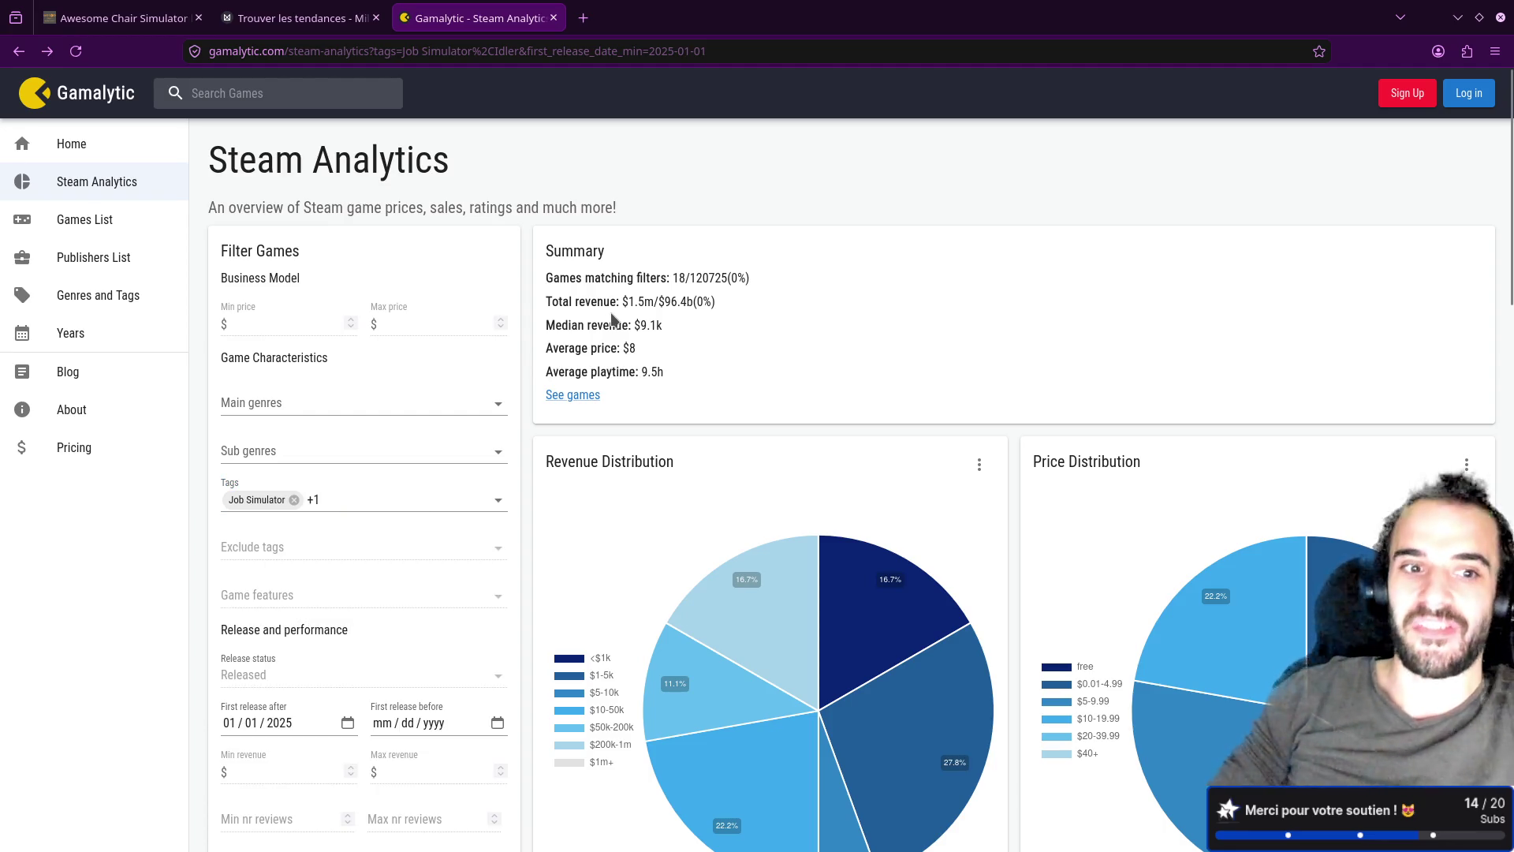
pyautogui.middleClick(573, 394)
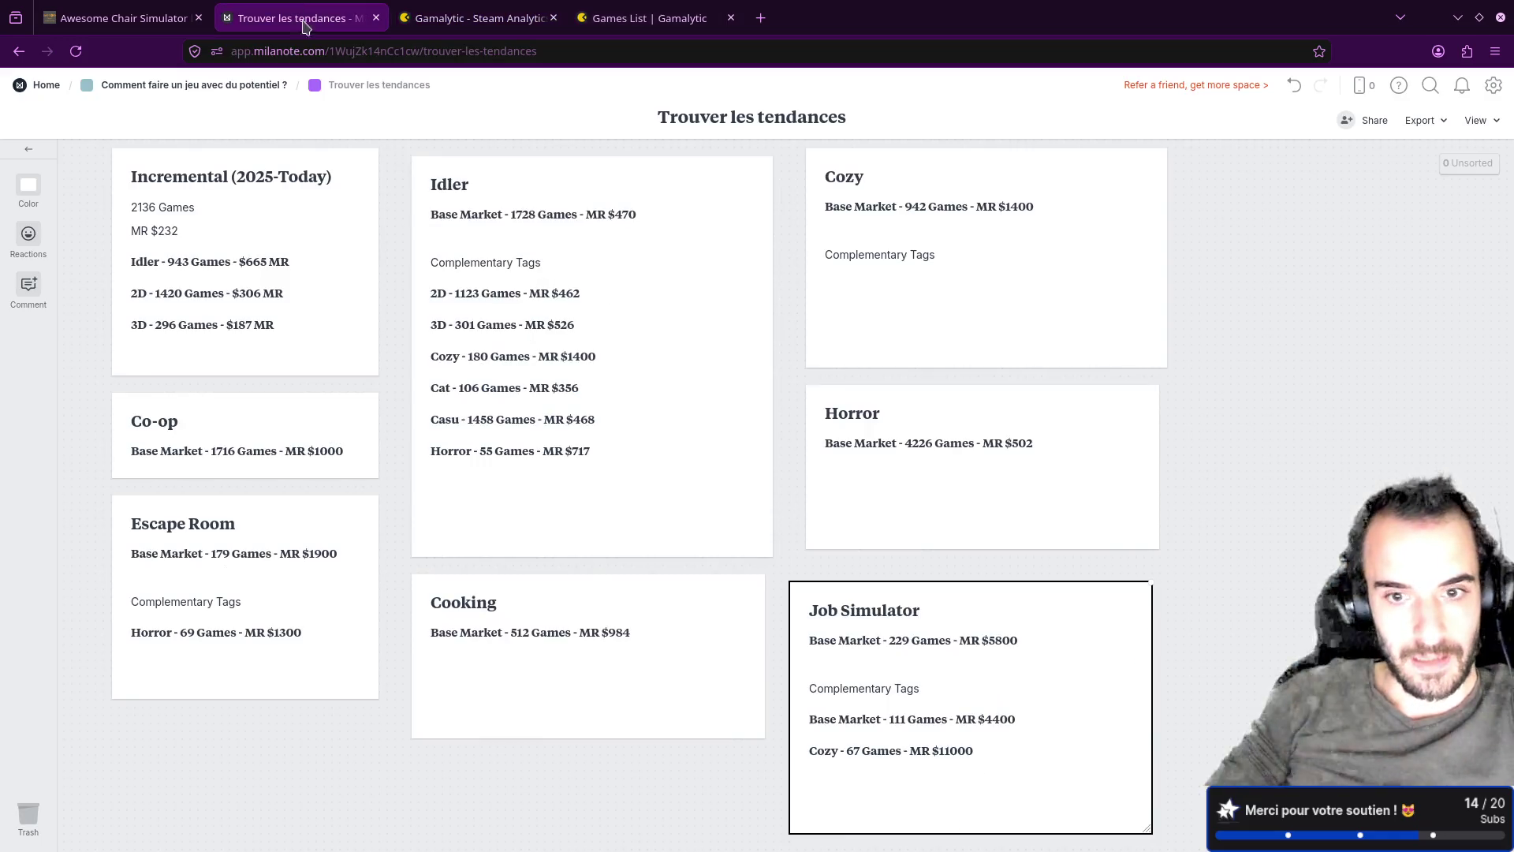
pyautogui.hotkey('ctrl', 'pageup')
# Step: Duplicate the 'Cozy - 67 Games - MR $11000' line onto a new line in the Job Simulator card
pyautogui.click(983, 742)
pyautogui.moveTo(983, 745); pyautogui.dragTo(822, 735)
pyautogui.hotkey('ctrl', 'c')
pyautogui.press('End')
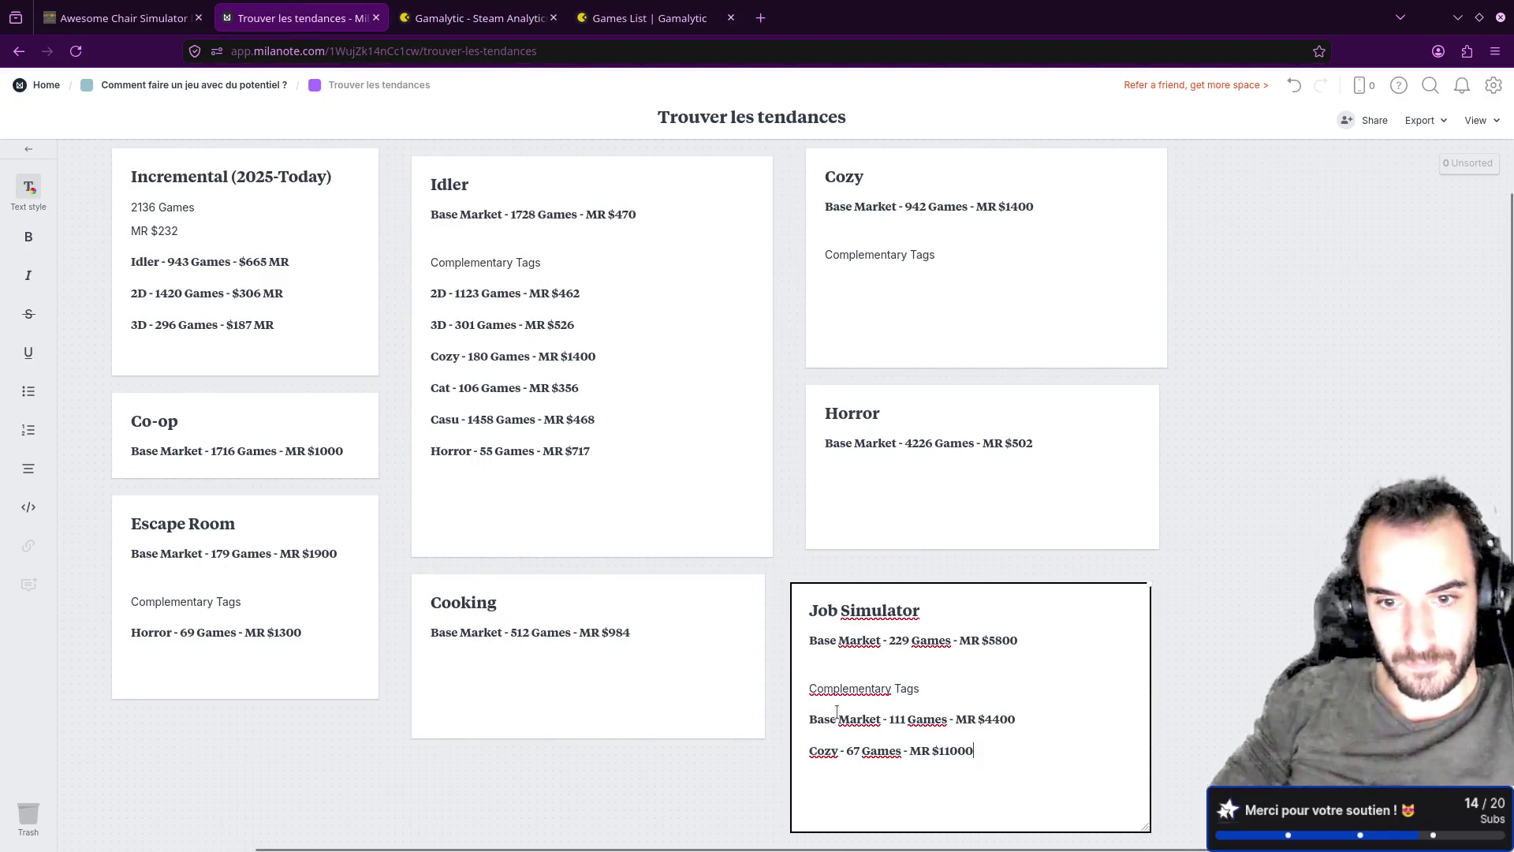
pyautogui.hotkey('ctrl', 'v')
pyautogui.hotkey('ctrl', 'z')
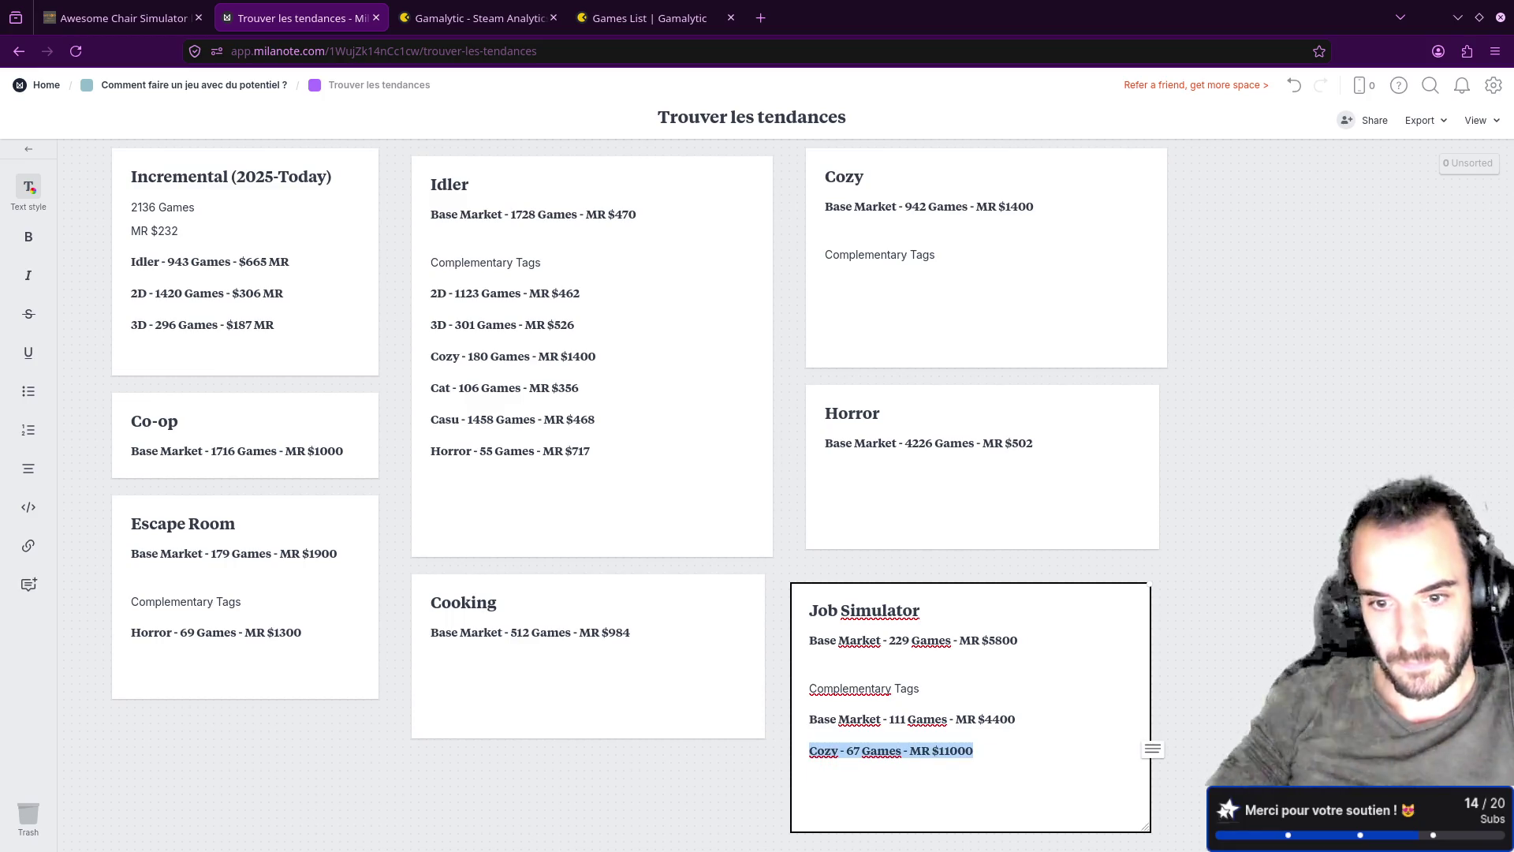
pyautogui.press('End')
pyautogui.press('Return')
pyautogui.hotkey('ctrl', 'v')
# Step: Change the duplicated line's Cozy to Idle and its game count 67 to 18
pyautogui.doubleClick(823, 782)
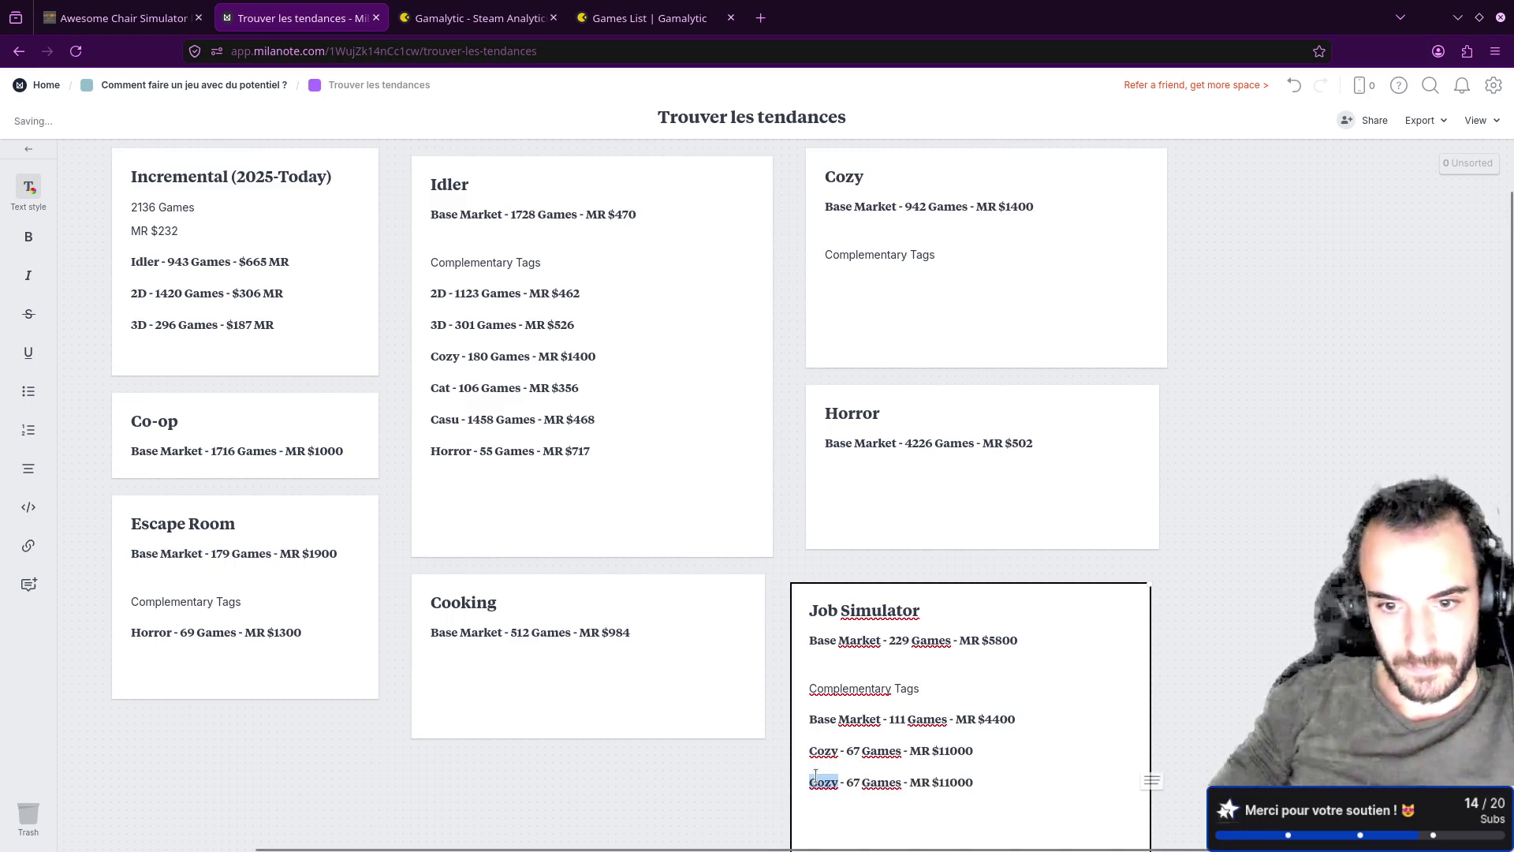
pyautogui.write('Idle')
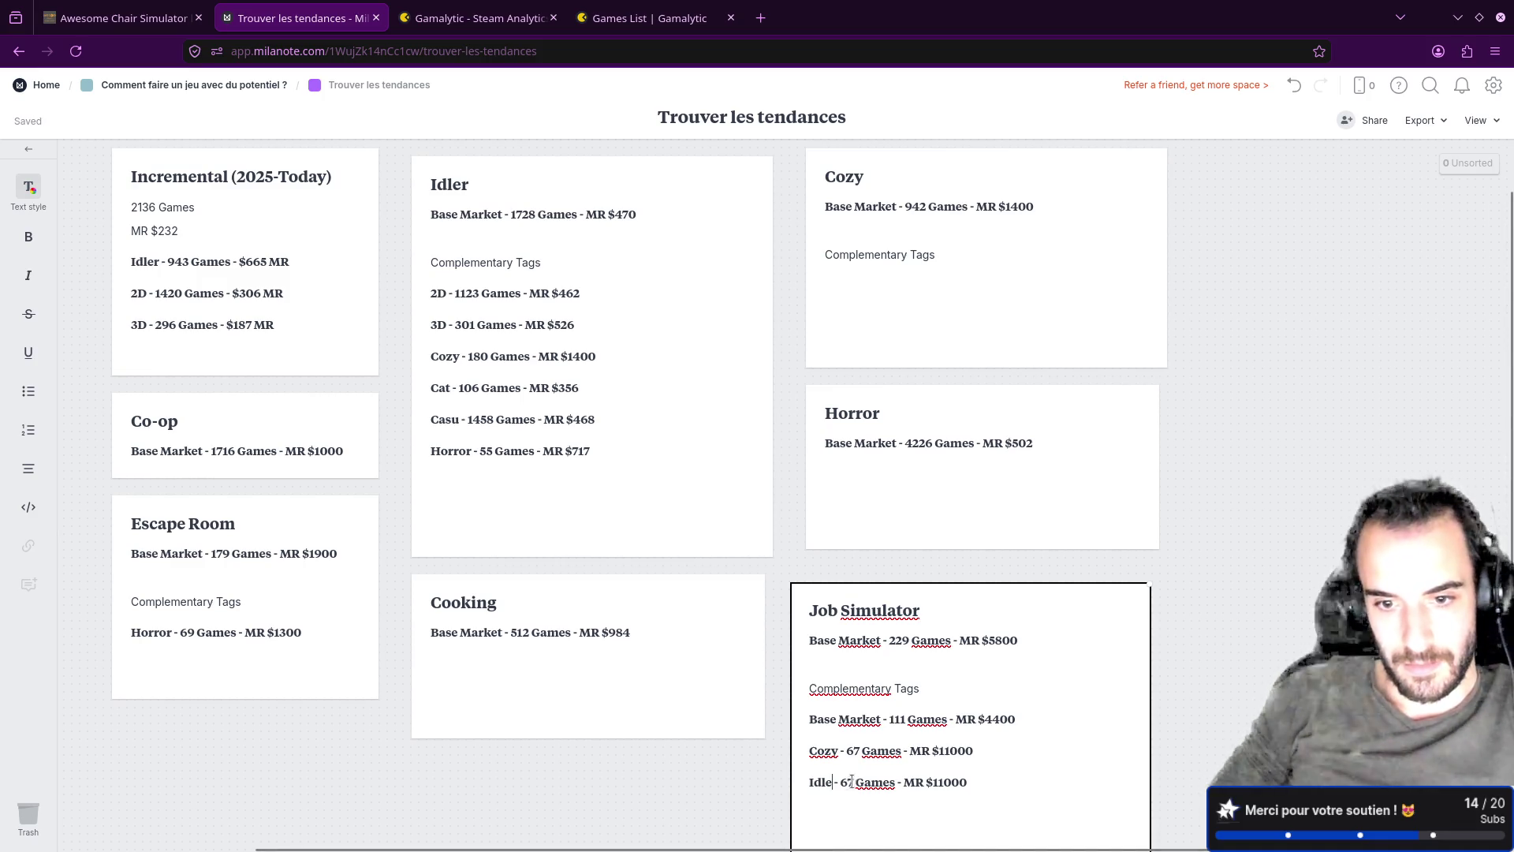
pyautogui.click(851, 781)
pyautogui.hotkey('ctrl', 'v')
pyautogui.hotkey('ctrl', 'z')
pyautogui.press('BackSpace')
pyautogui.press('BackSpace')
pyautogui.write('18')
# Step: Check Gamalytic's median revenue and set the Idle line's MR to $9100
pyautogui.click(503, 27)
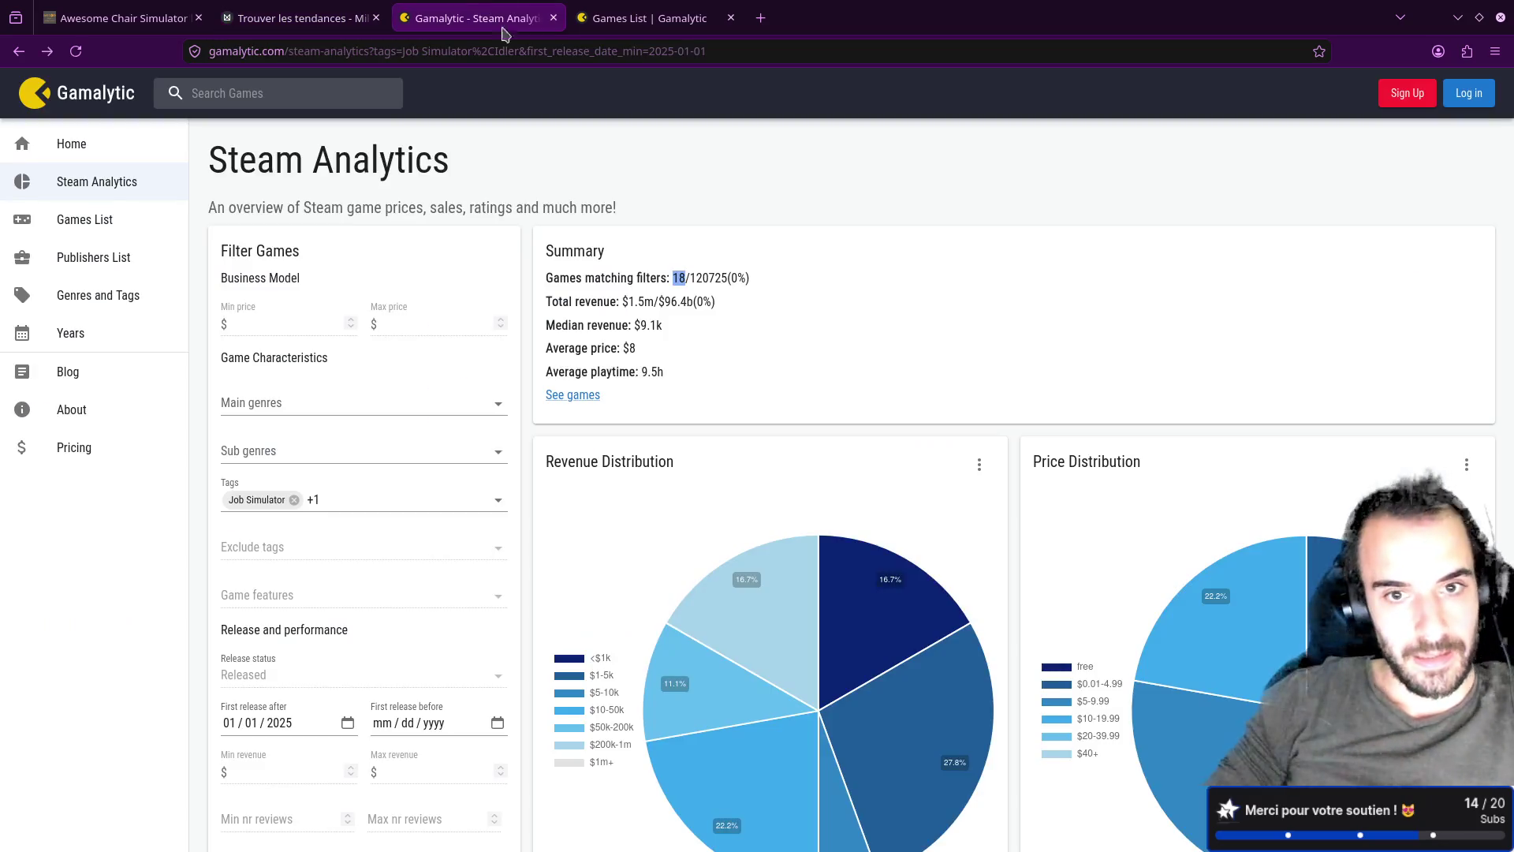
pyautogui.click(303, 17)
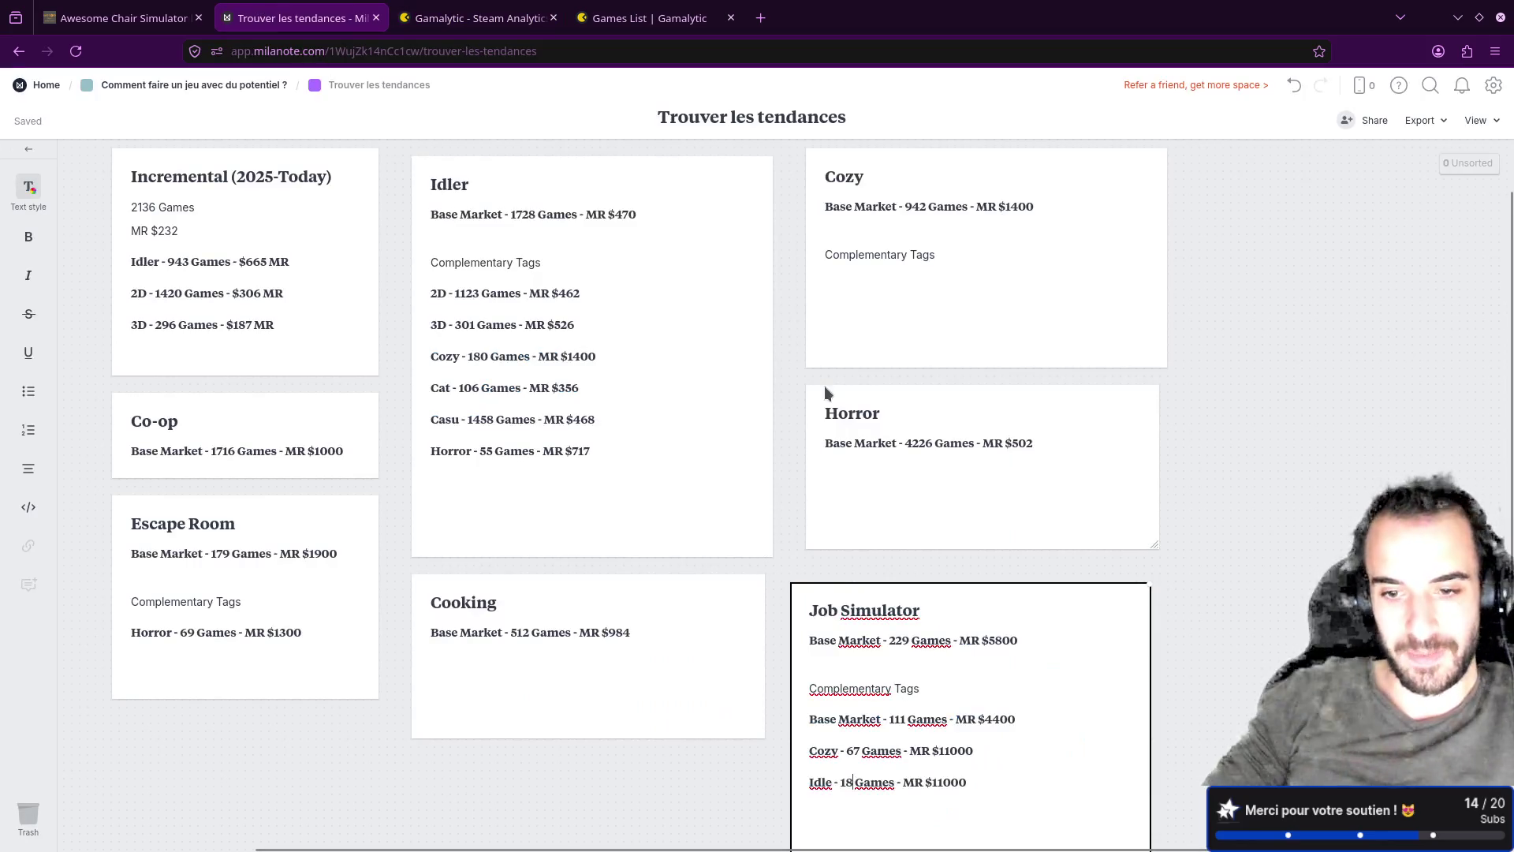
pyautogui.doubleClick(952, 781)
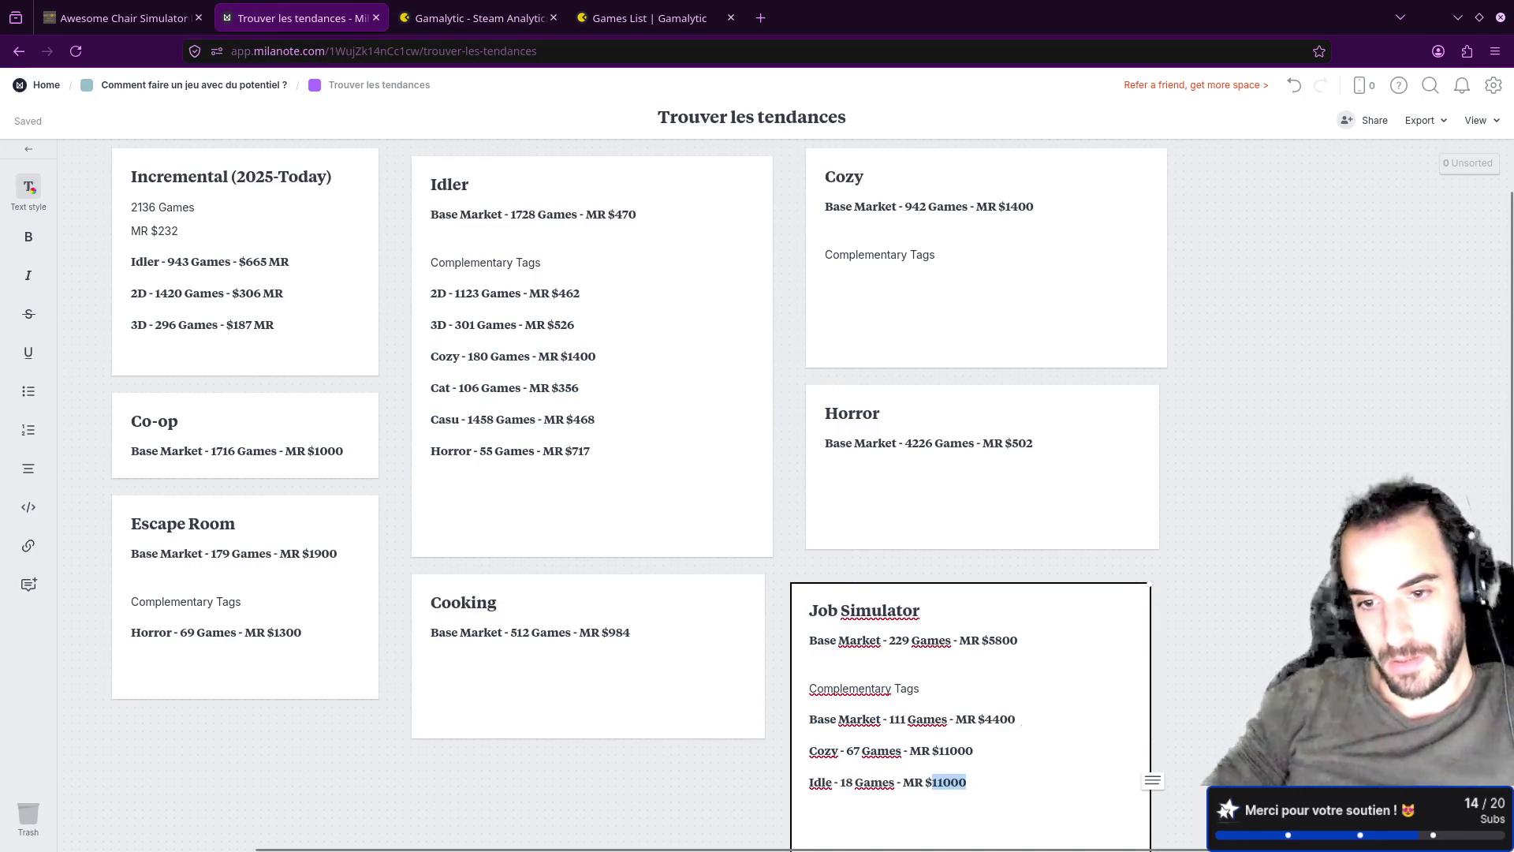
pyautogui.write('9100')
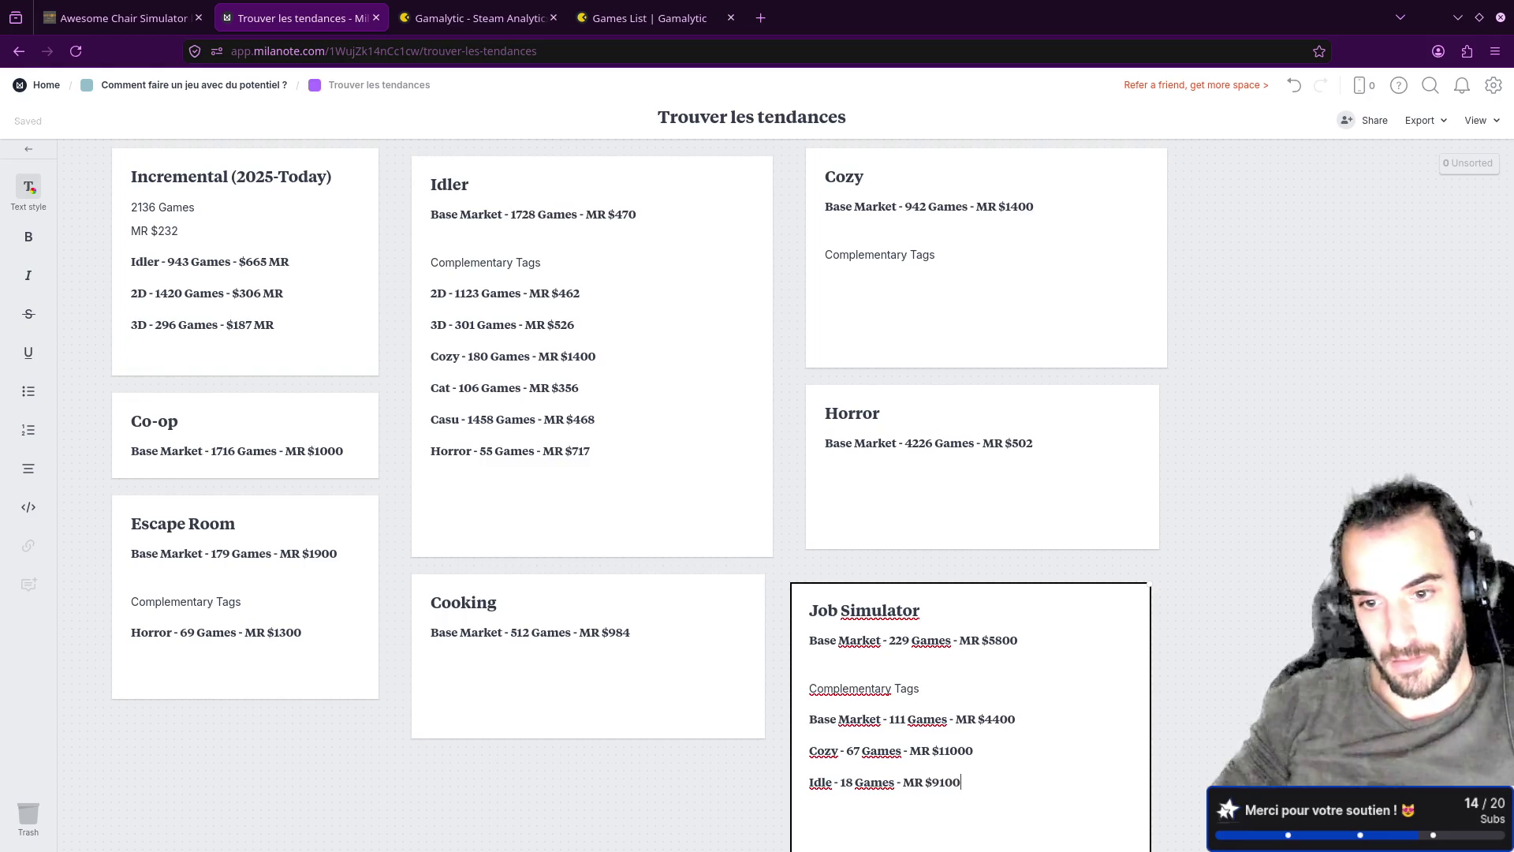
# Step: Go to the Gamalytic tab showing the matching Games List
pyautogui.scroll(-1, 1127, 723)
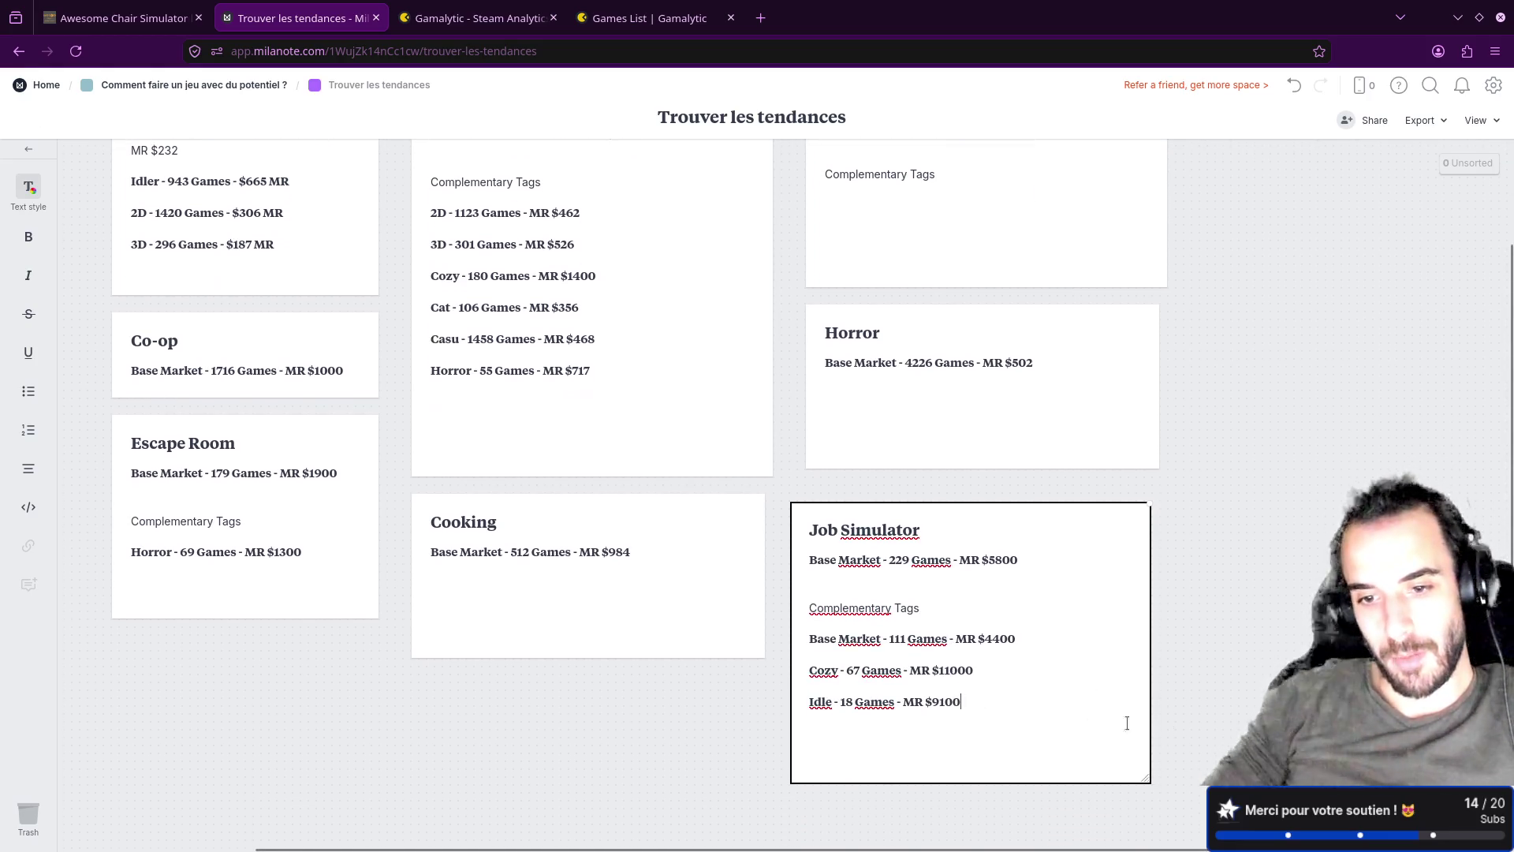
pyautogui.click(536, 19)
pyautogui.click(658, 12)
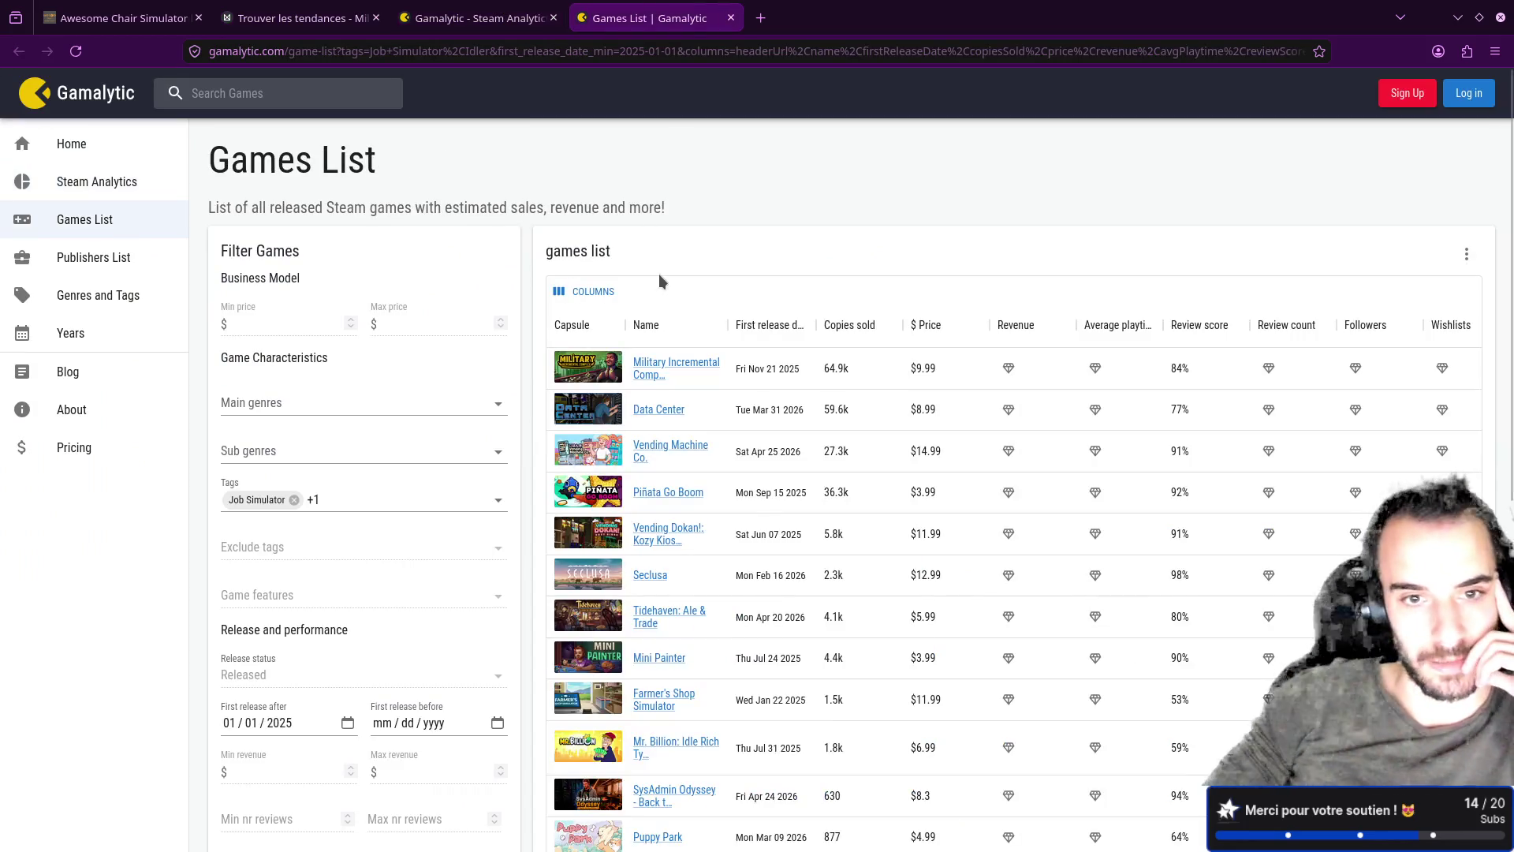
# Step: Open Military Incremental Complex's Gamalytic stats and Steam page, then return to the Milanote project board
pyautogui.click(665, 367)
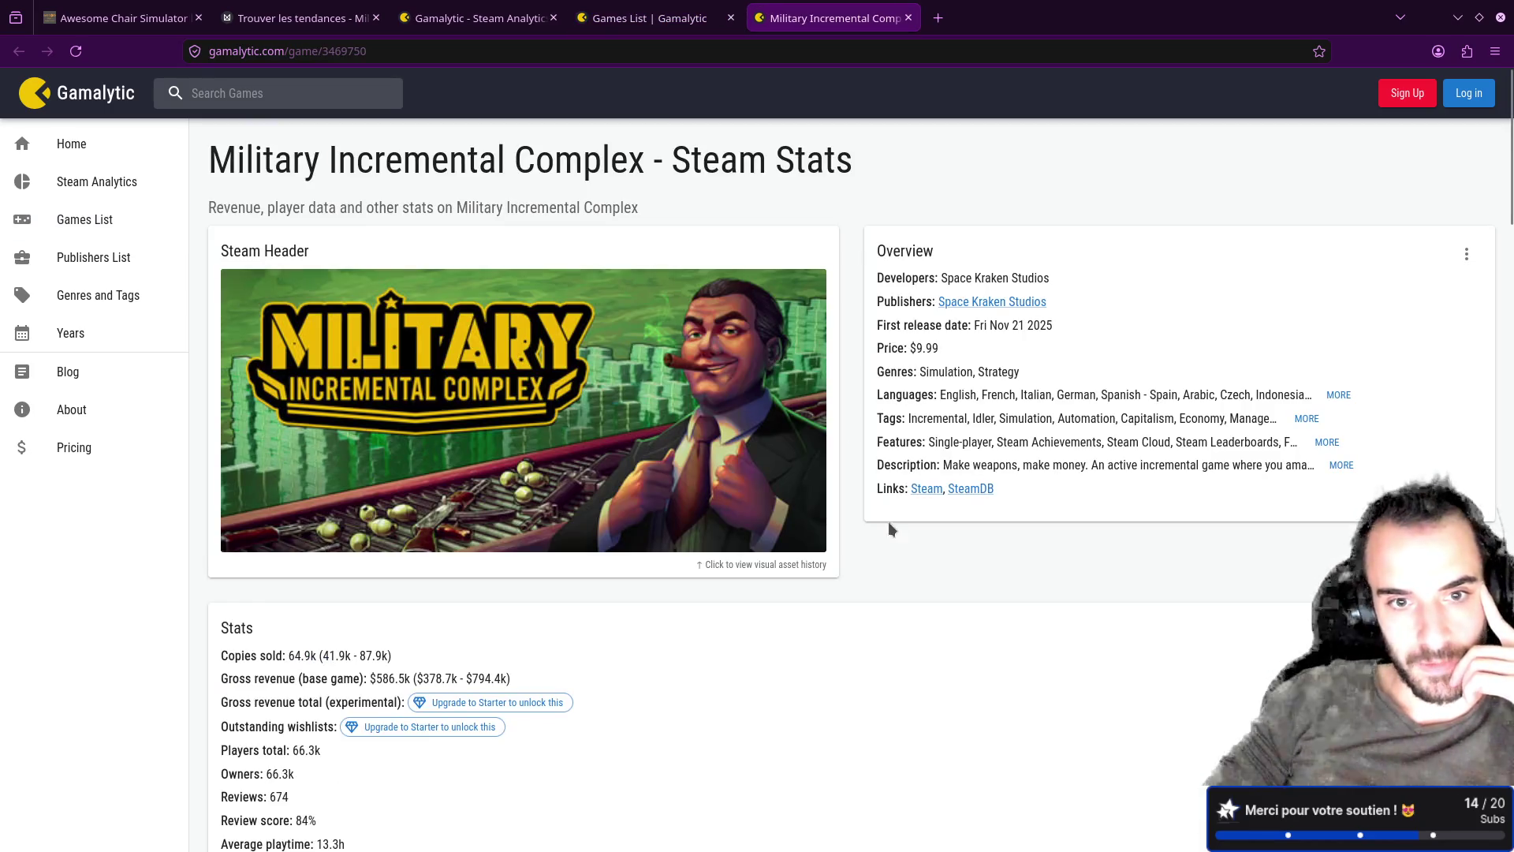
pyautogui.click(917, 489)
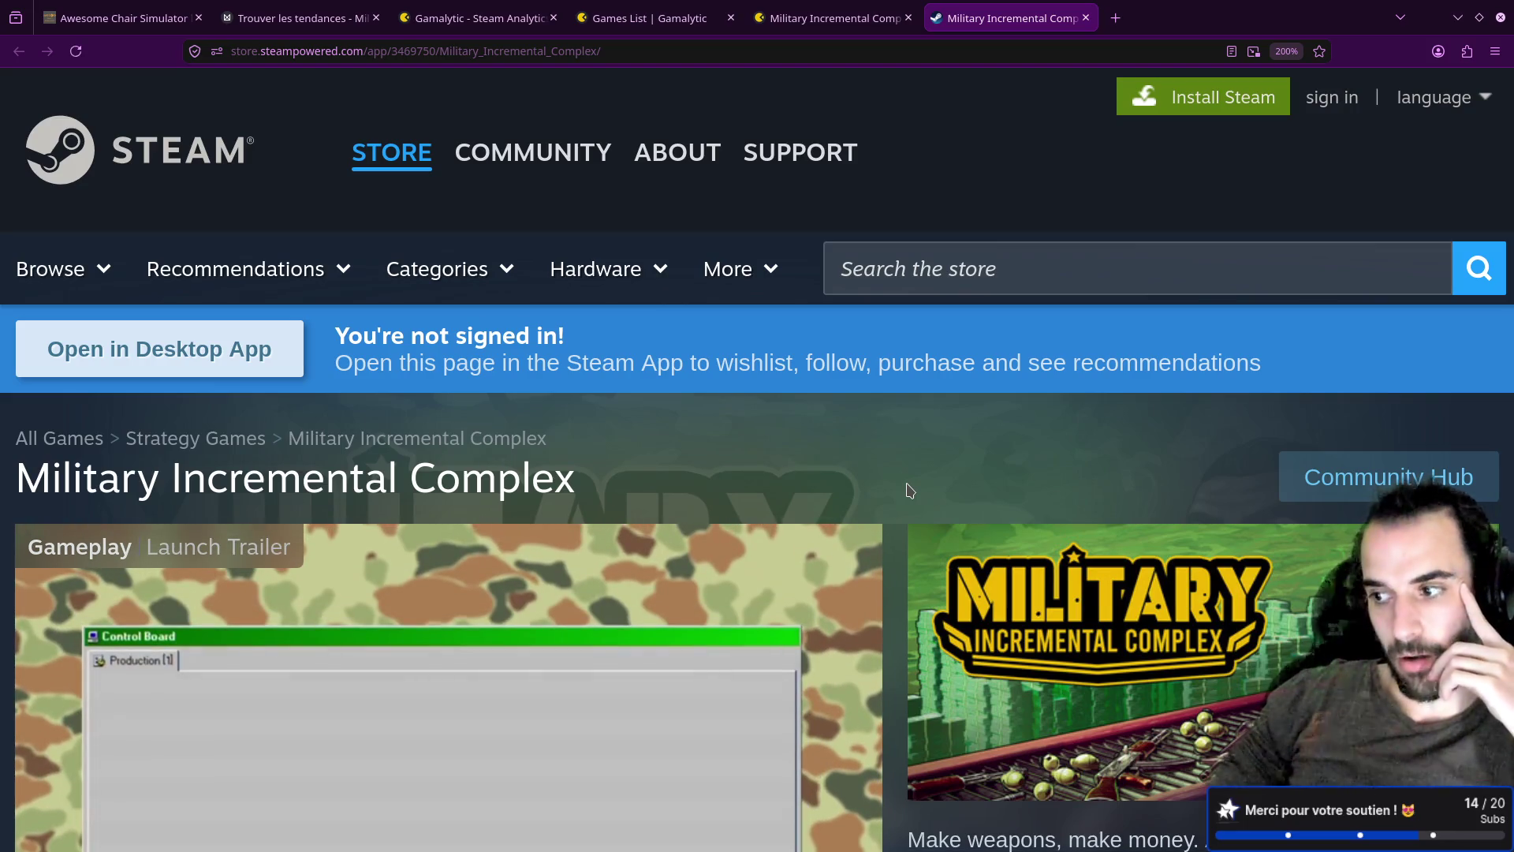
pyautogui.click(126, 20)
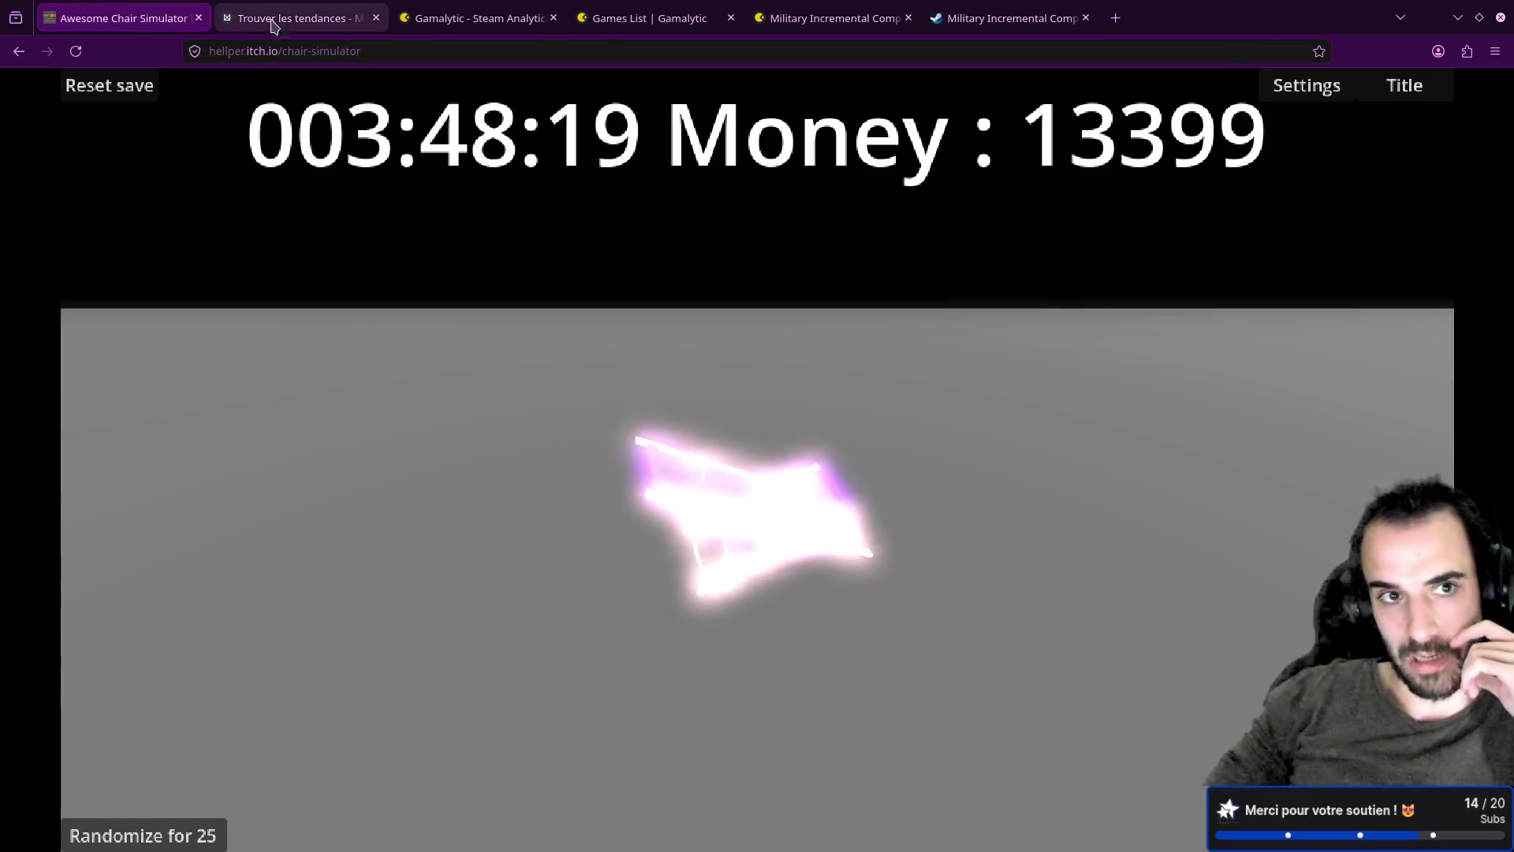
pyautogui.click(273, 19)
pyautogui.click(174, 87)
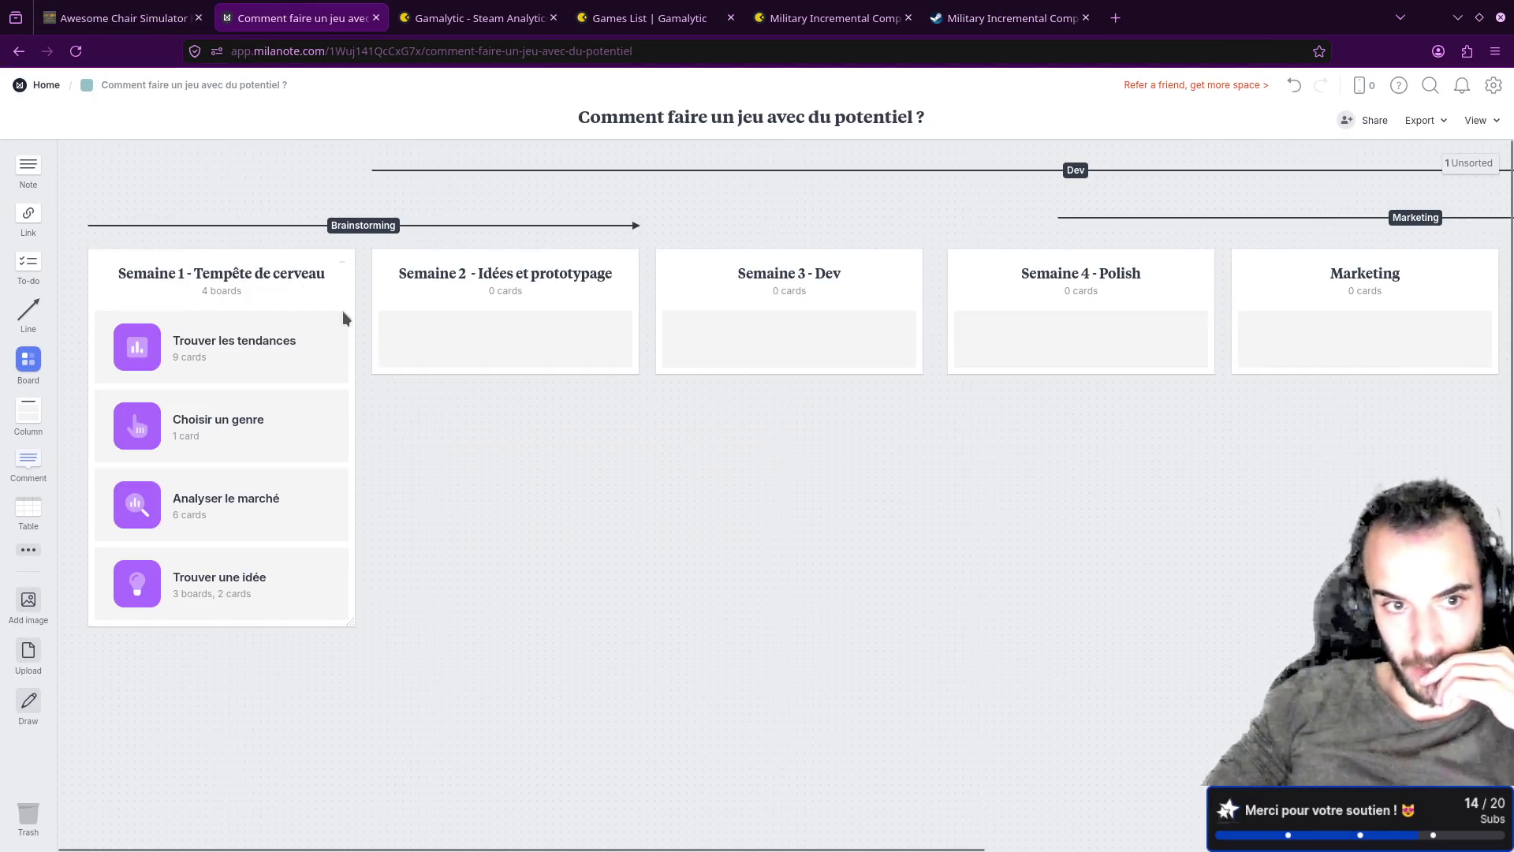
# Step: Look through the Trouver les tendances and Choisir un genre boards, returning to the main board
pyautogui.click(276, 345)
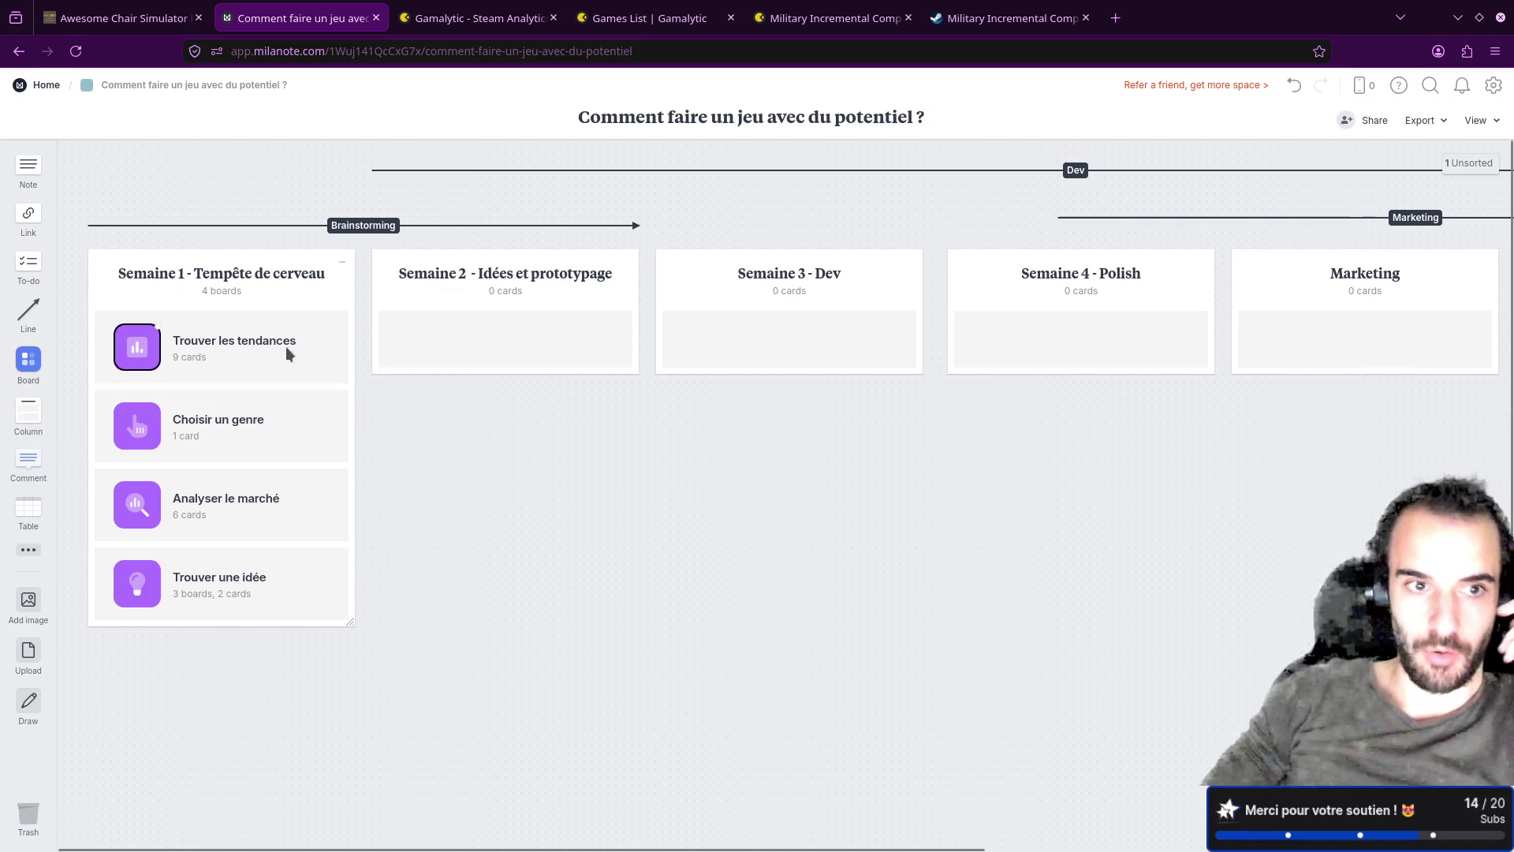
pyautogui.click(274, 347)
pyautogui.click(432, 505)
pyautogui.click(138, 347)
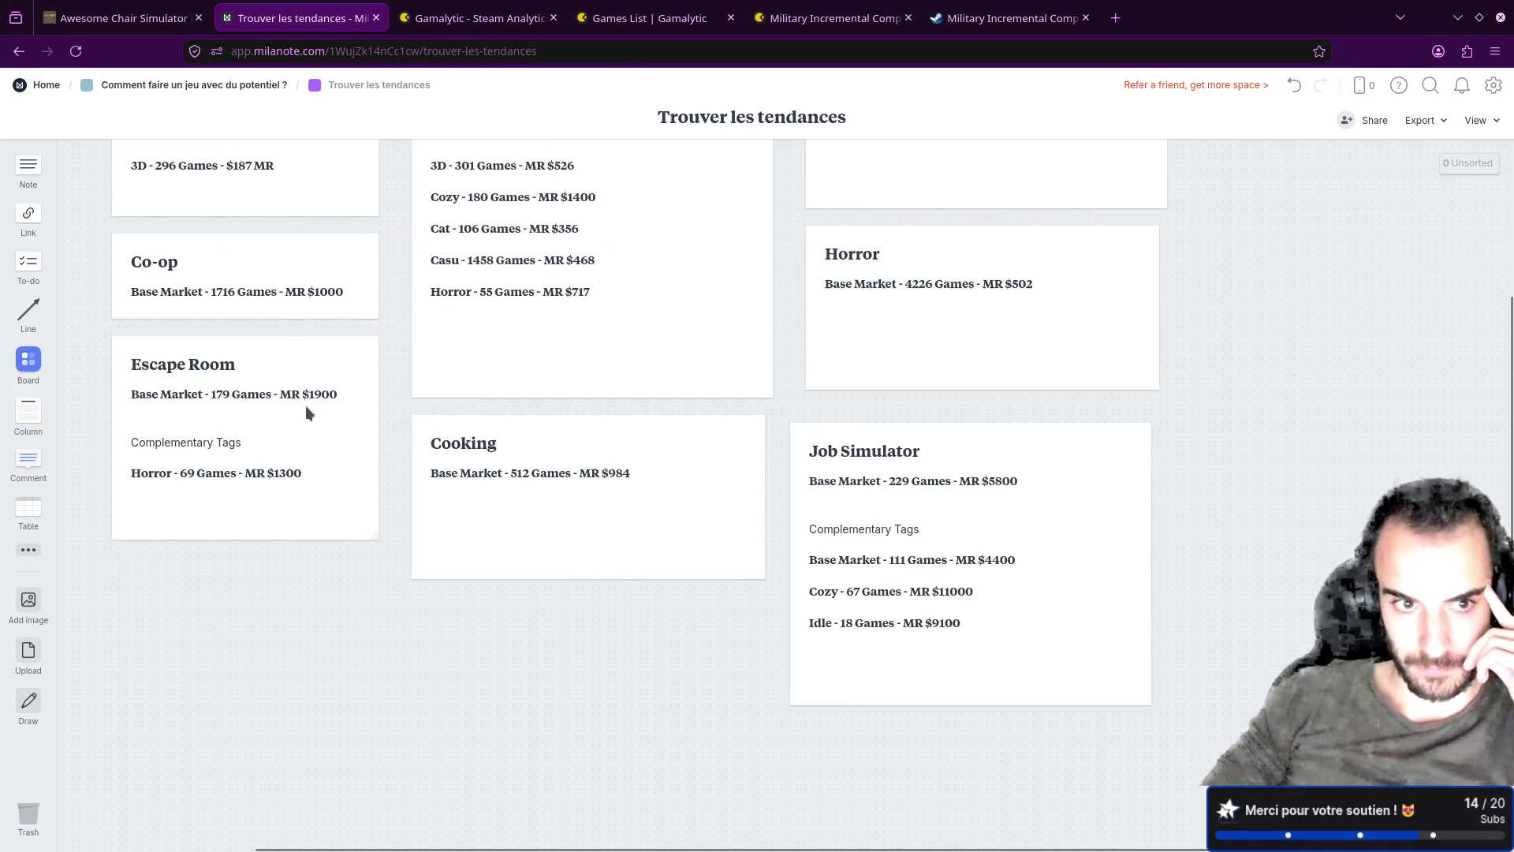
pyautogui.click(182, 87)
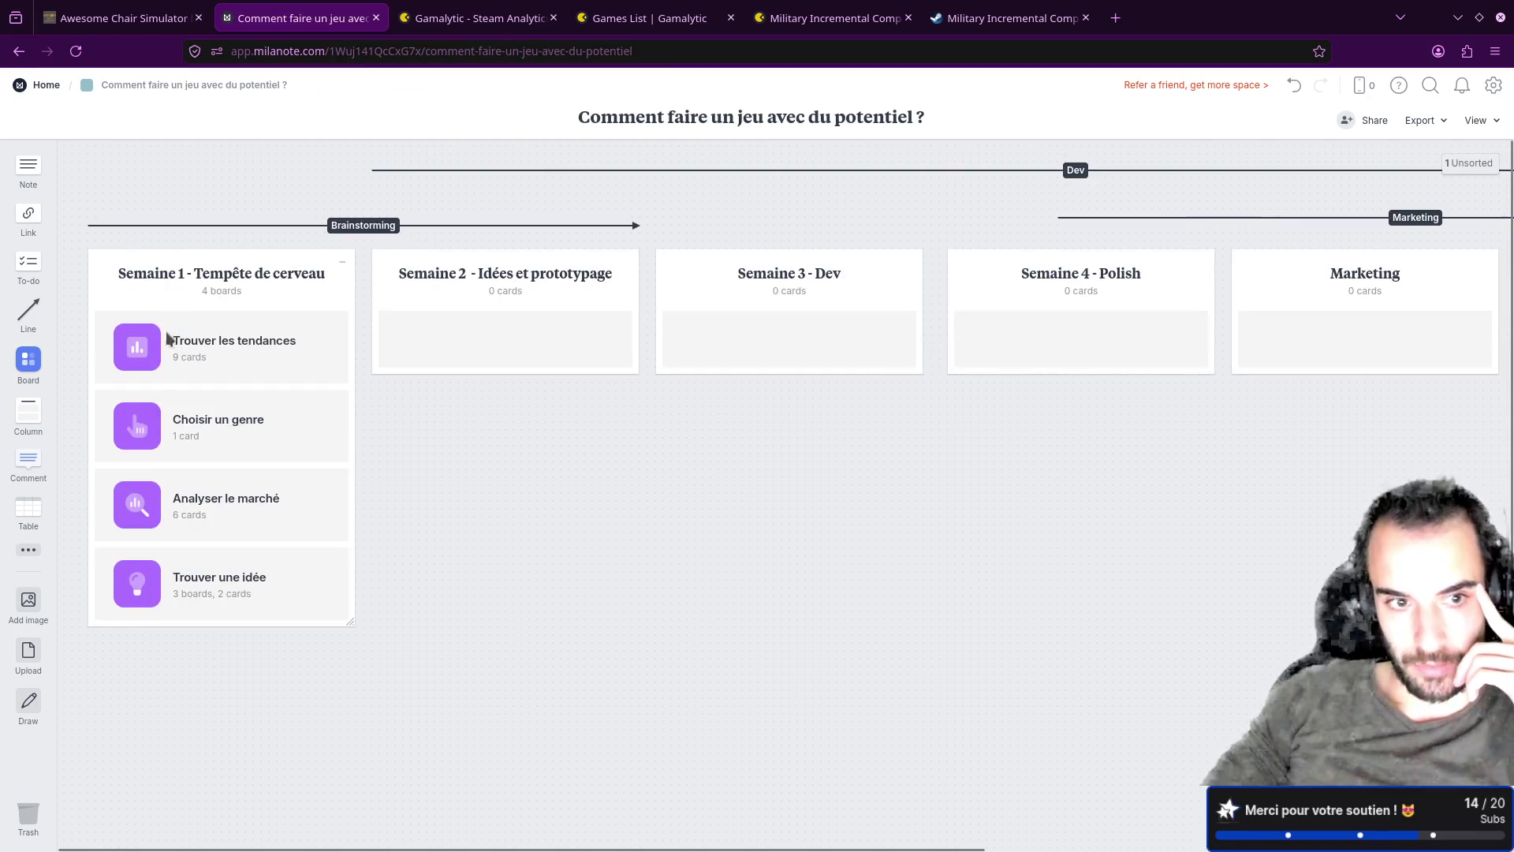
pyautogui.click(144, 430)
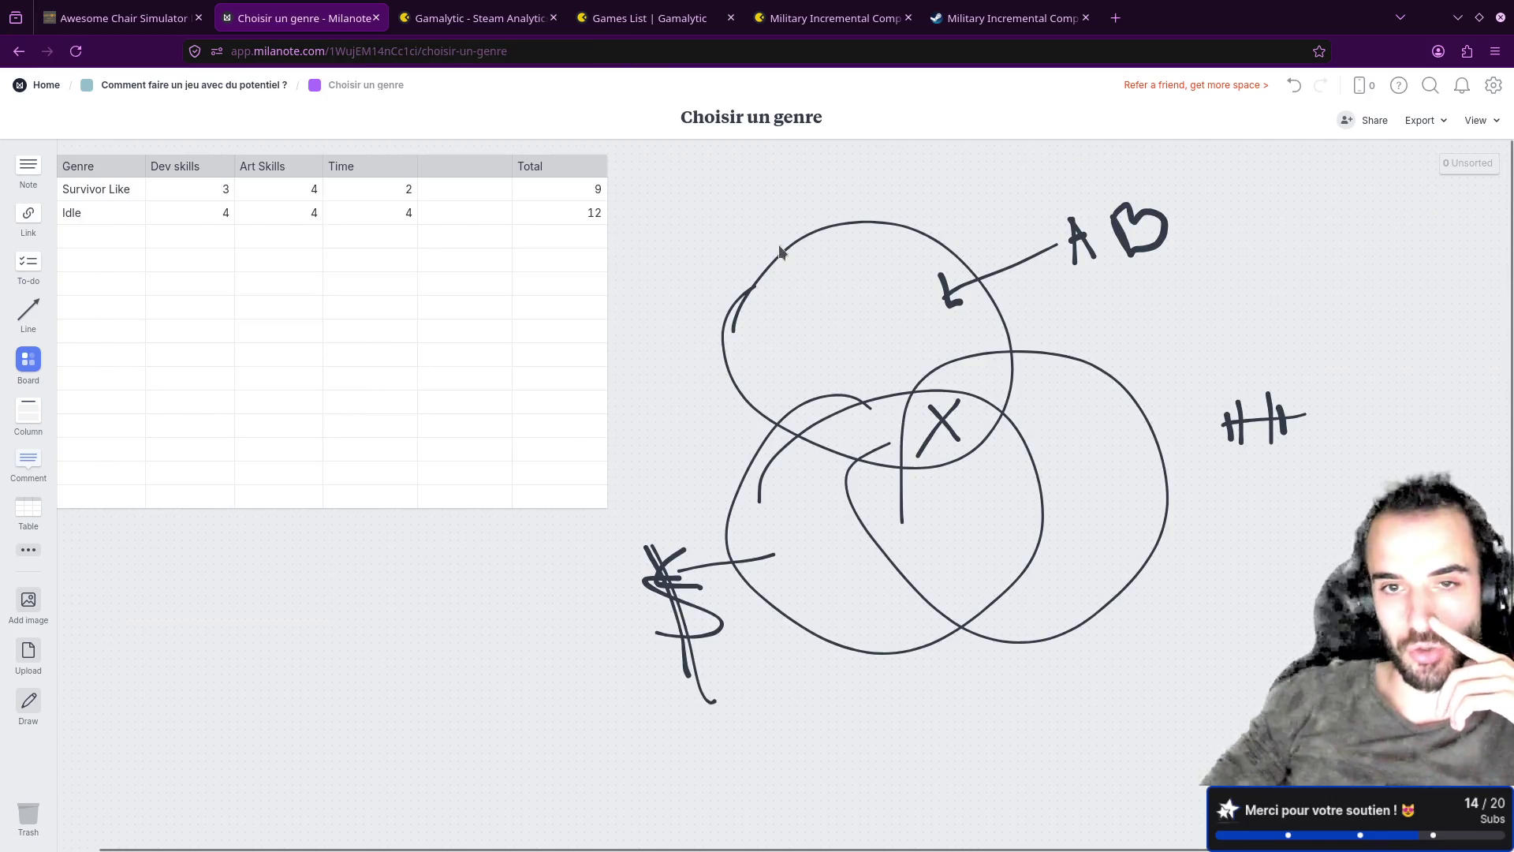
pyautogui.click(204, 85)
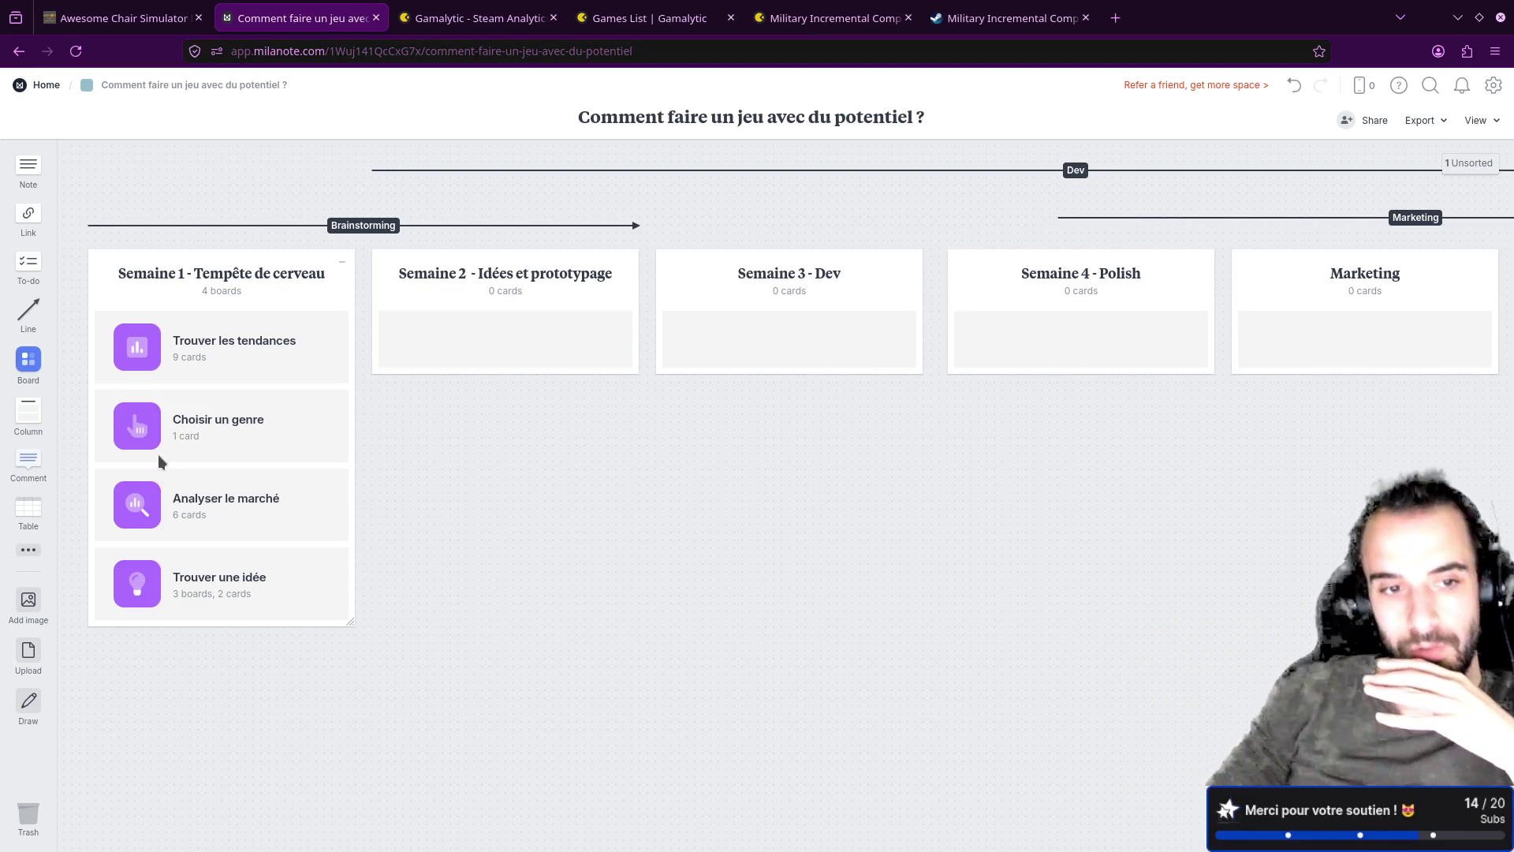
# Step: Browse the Analyser le marché board, then open the Trouver une idée board
pyautogui.doubleClick(147, 512)
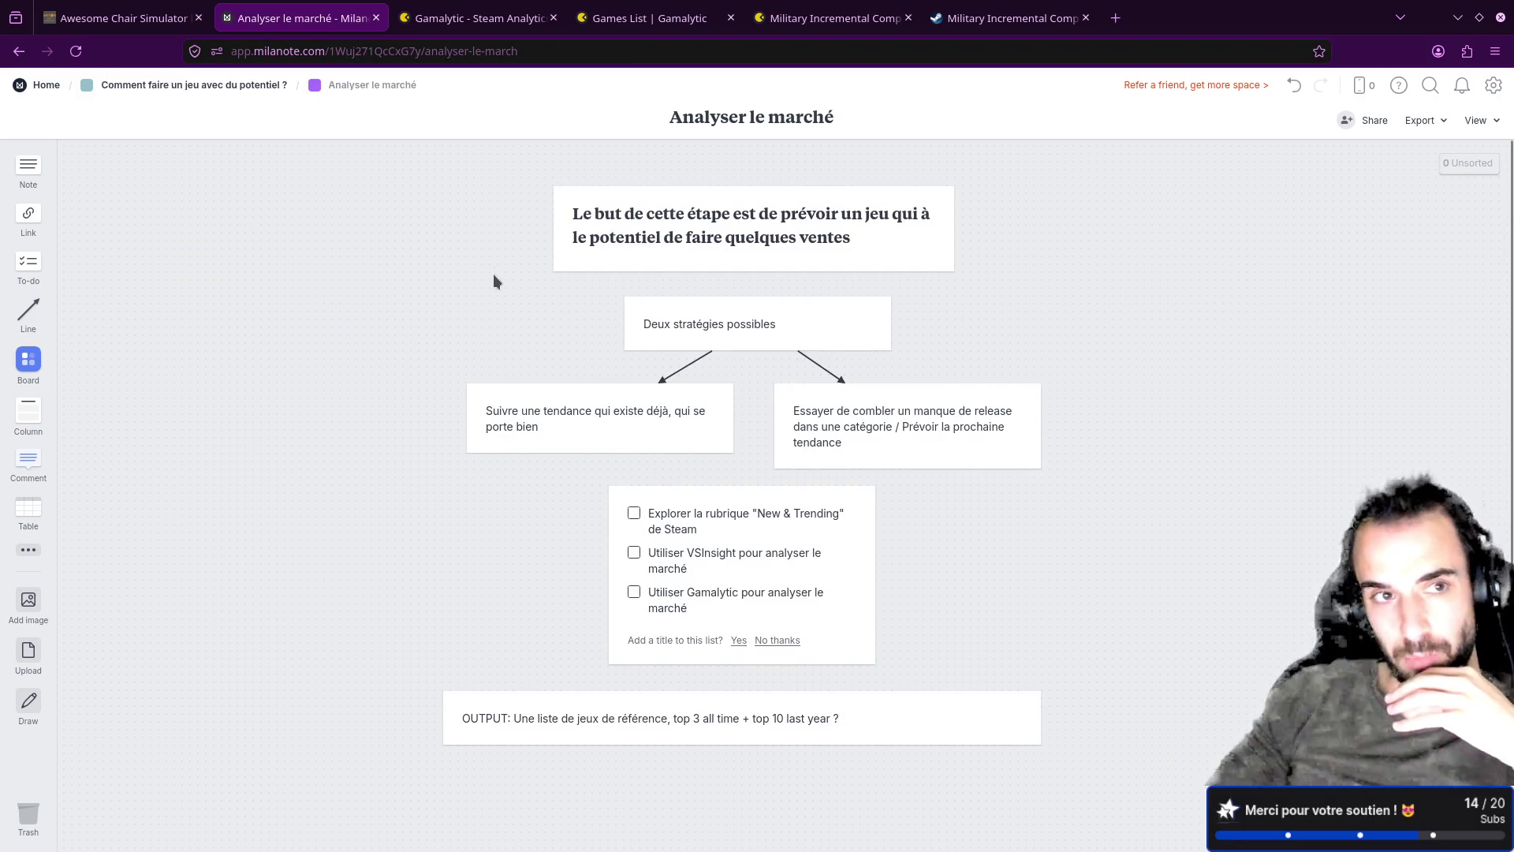
pyautogui.click(119, 17)
pyautogui.click(280, 18)
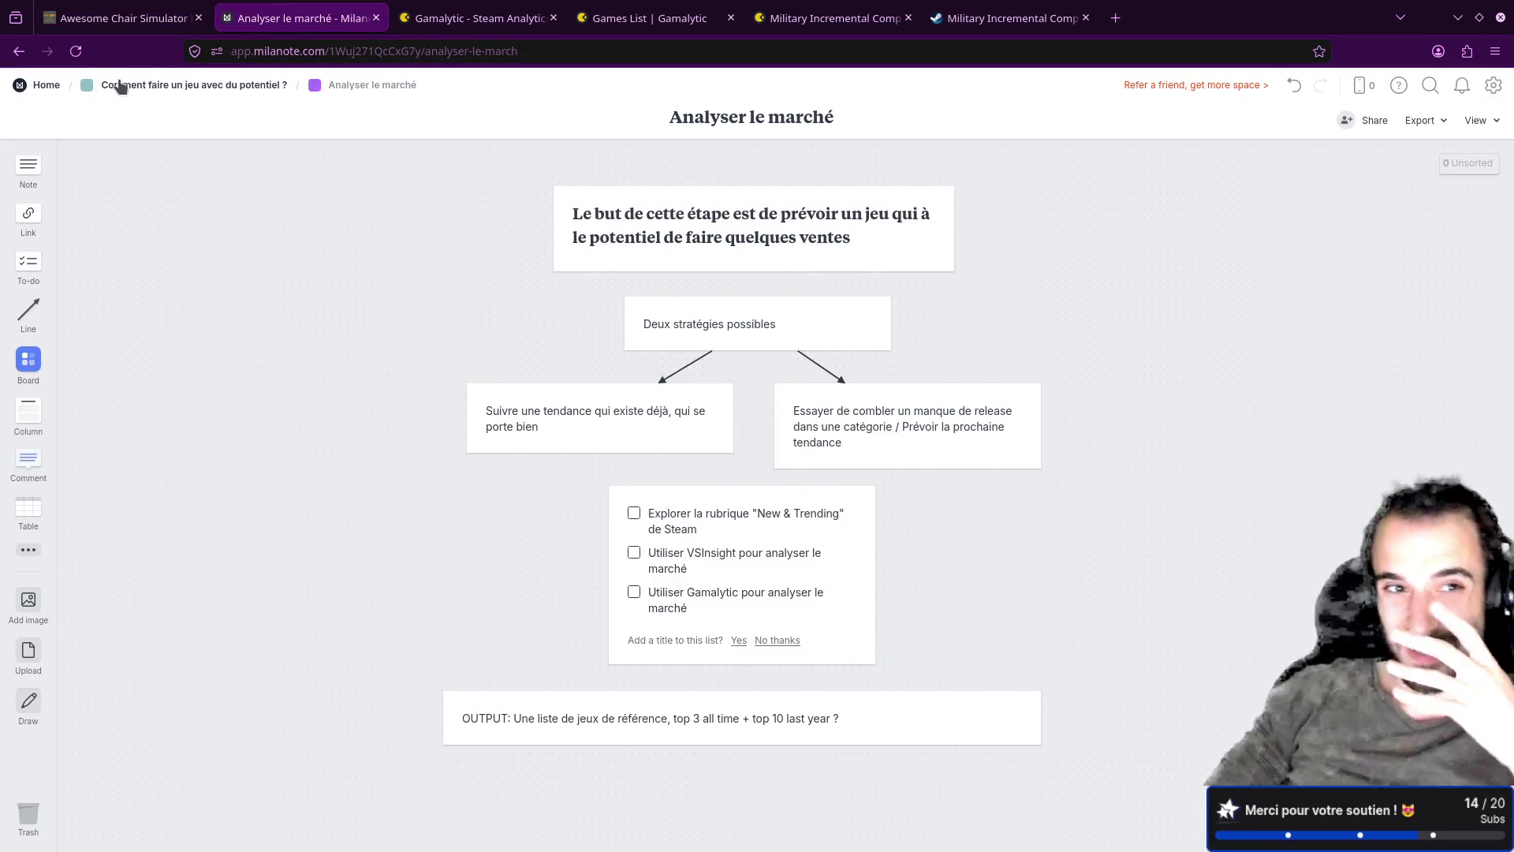
pyautogui.click(120, 85)
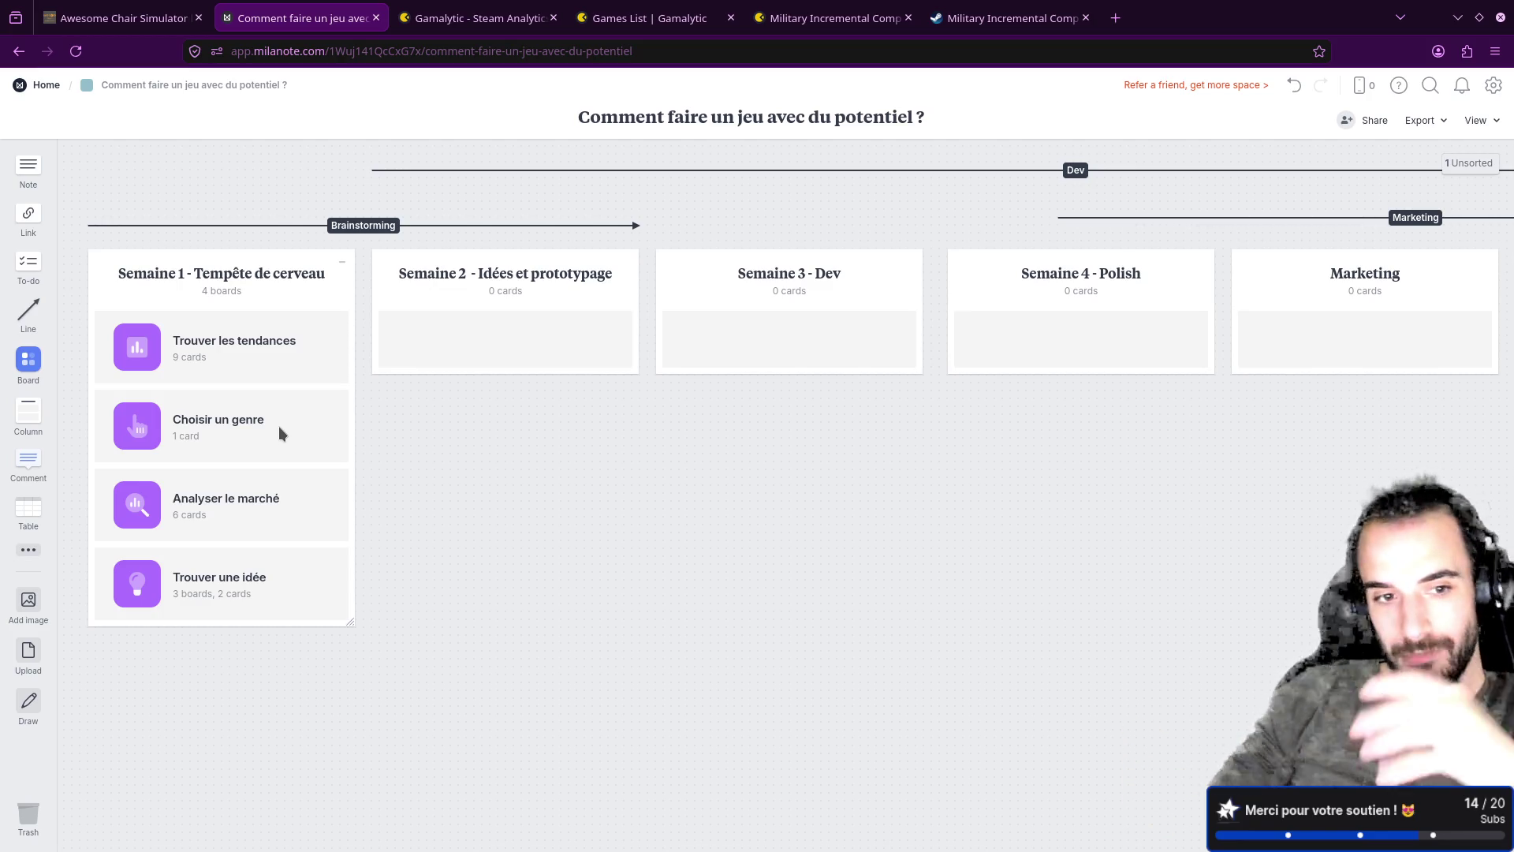
pyautogui.click(149, 592)
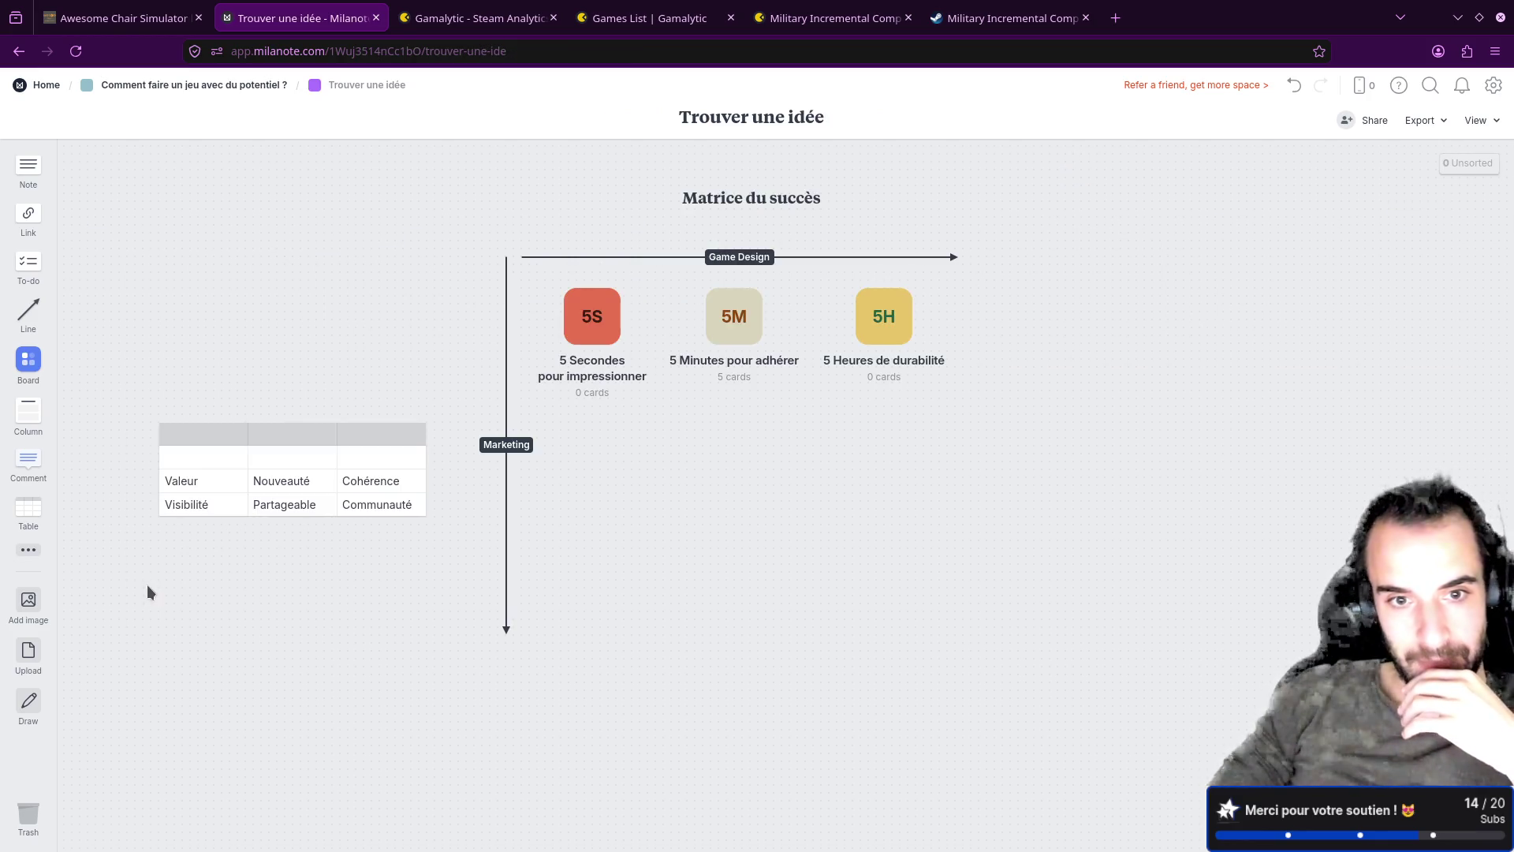
# Step: Select the 5S, 5M and 5H cards, then go back to 'Comment faire un jeu avec du potentiel ?'
pyautogui.moveTo(992, 443)
pyautogui.mouseDown()
pyautogui.moveTo(861, 366)
pyautogui.moveTo(564, 296)
pyautogui.mouseUp()
pyautogui.moveTo(1045, 715)
pyautogui.mouseDown()
pyautogui.moveTo(556, 466)
pyautogui.moveTo(553, 425)
pyautogui.mouseUp()
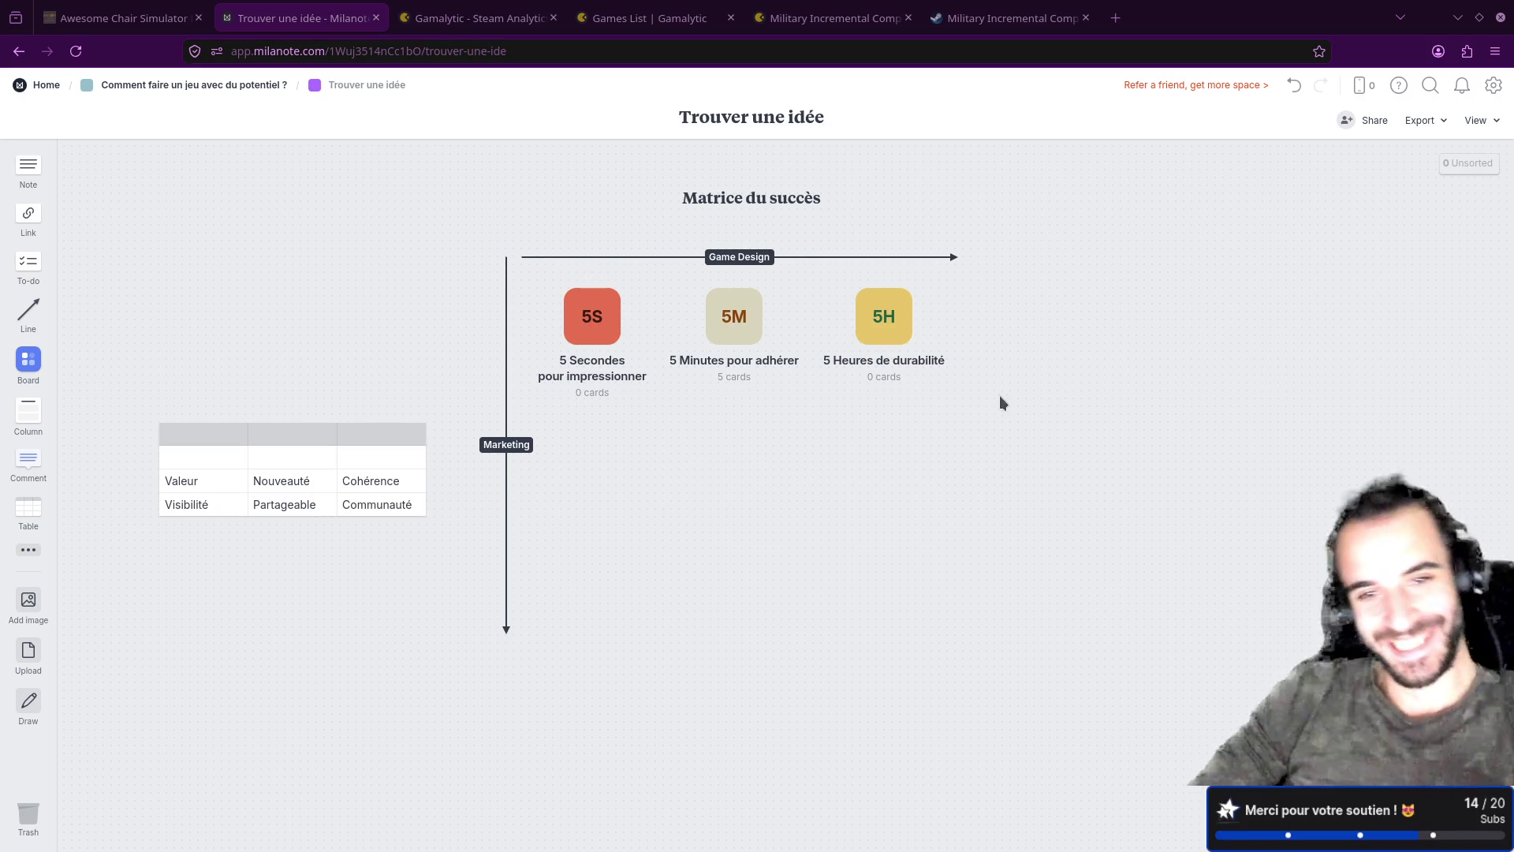
pyautogui.click(473, 17)
pyautogui.click(299, 18)
pyautogui.click(118, 17)
pyautogui.click(299, 18)
pyautogui.click(217, 86)
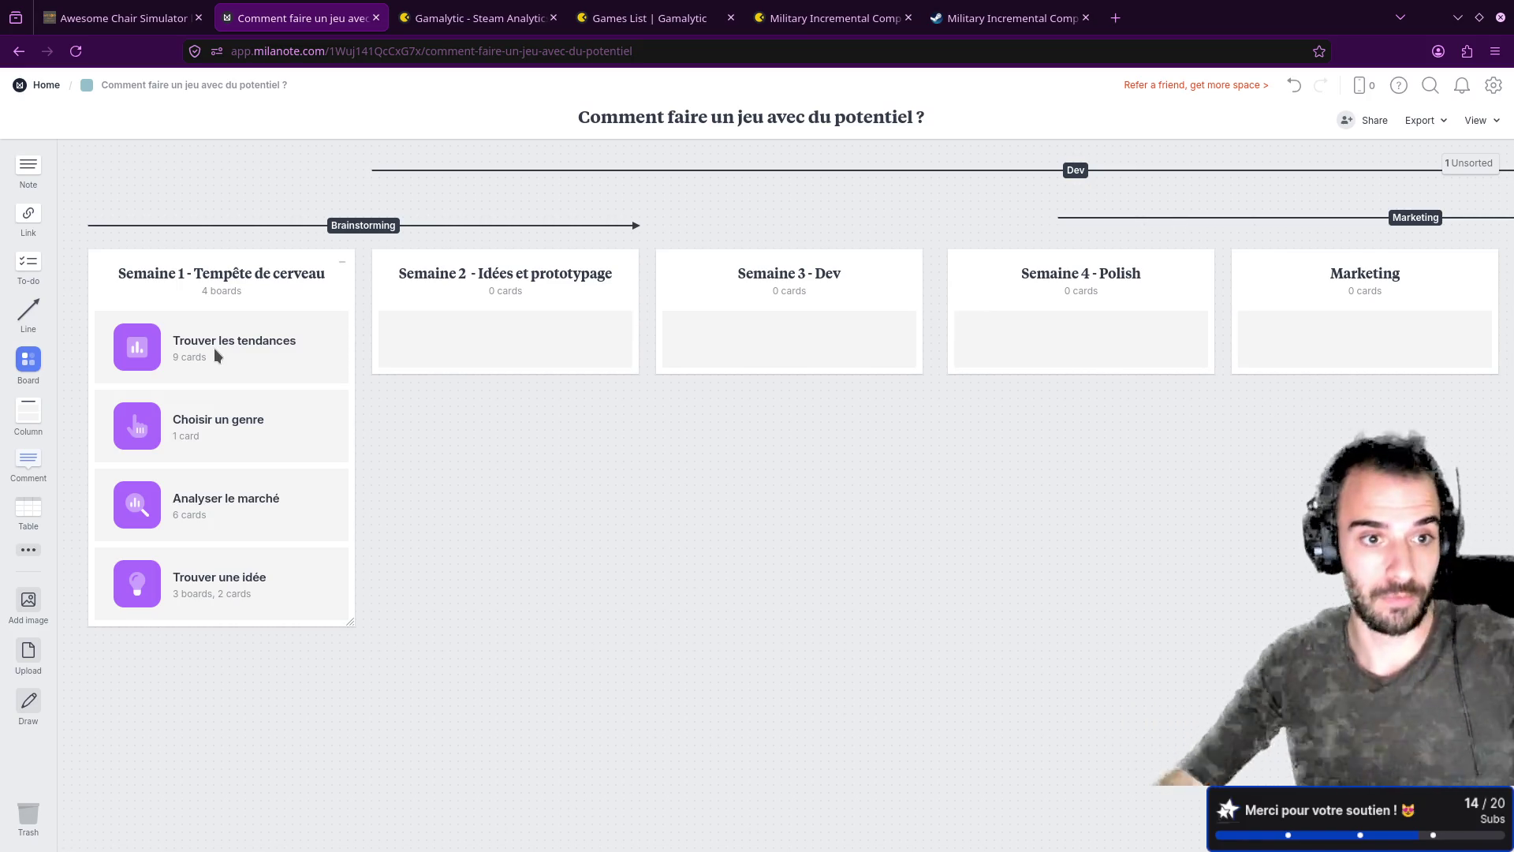
pyautogui.click(189, 342)
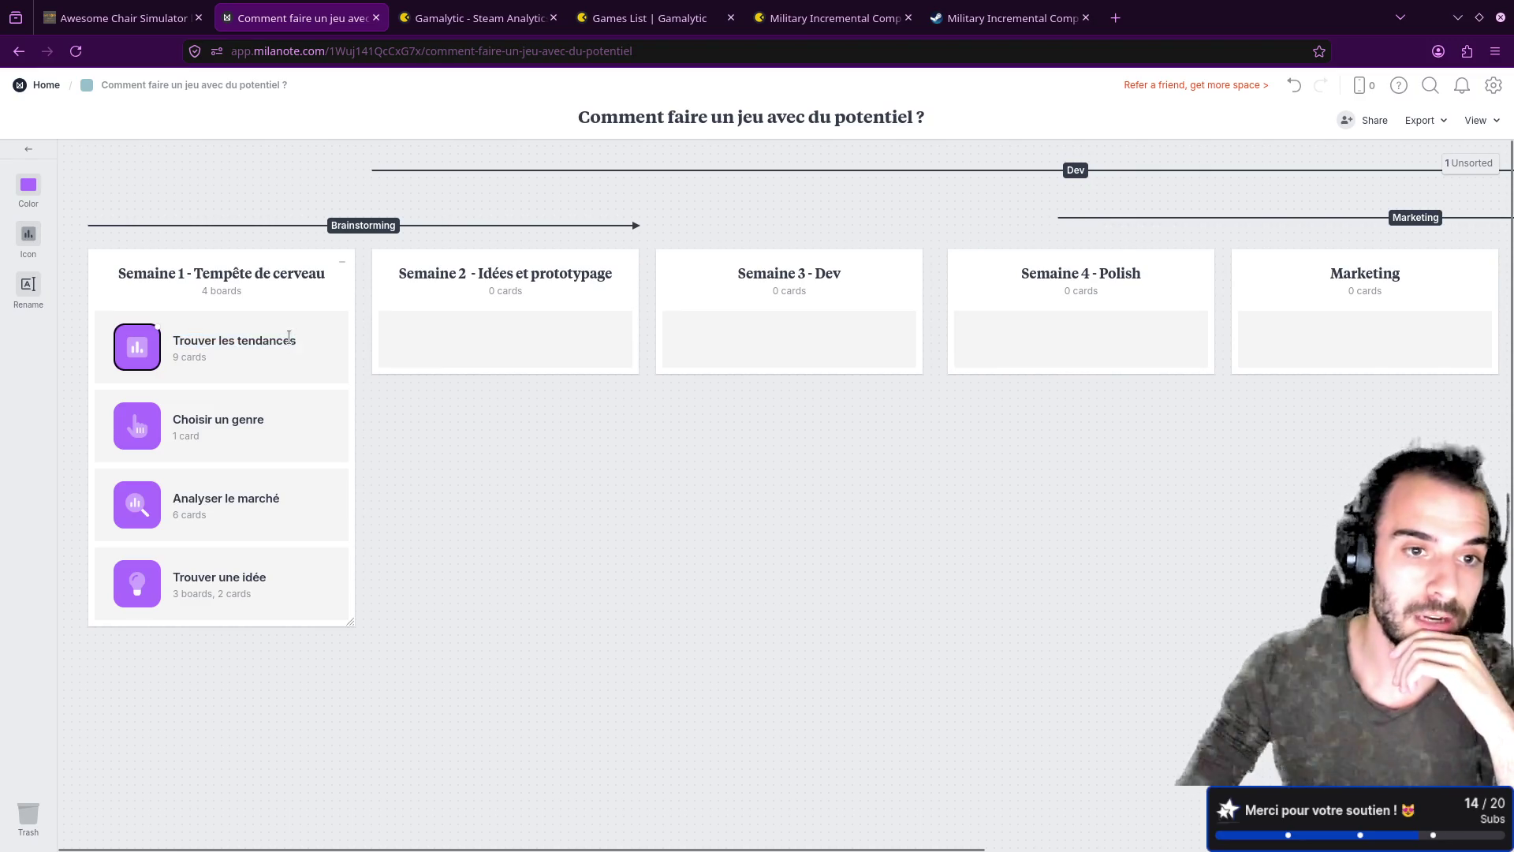
pyautogui.click(333, 369)
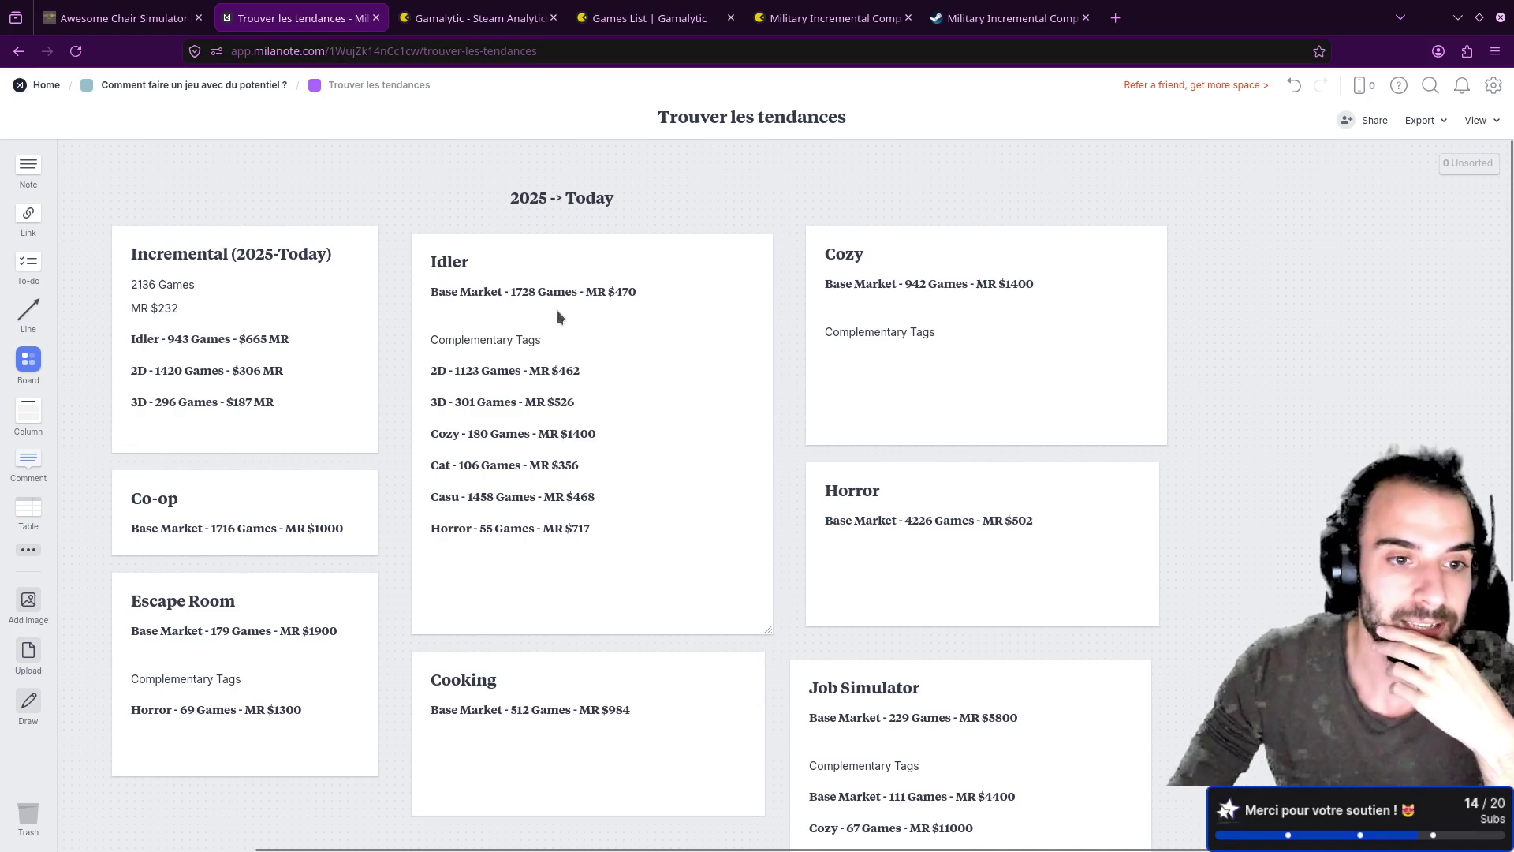
pyautogui.scroll(-4, 564, 419)
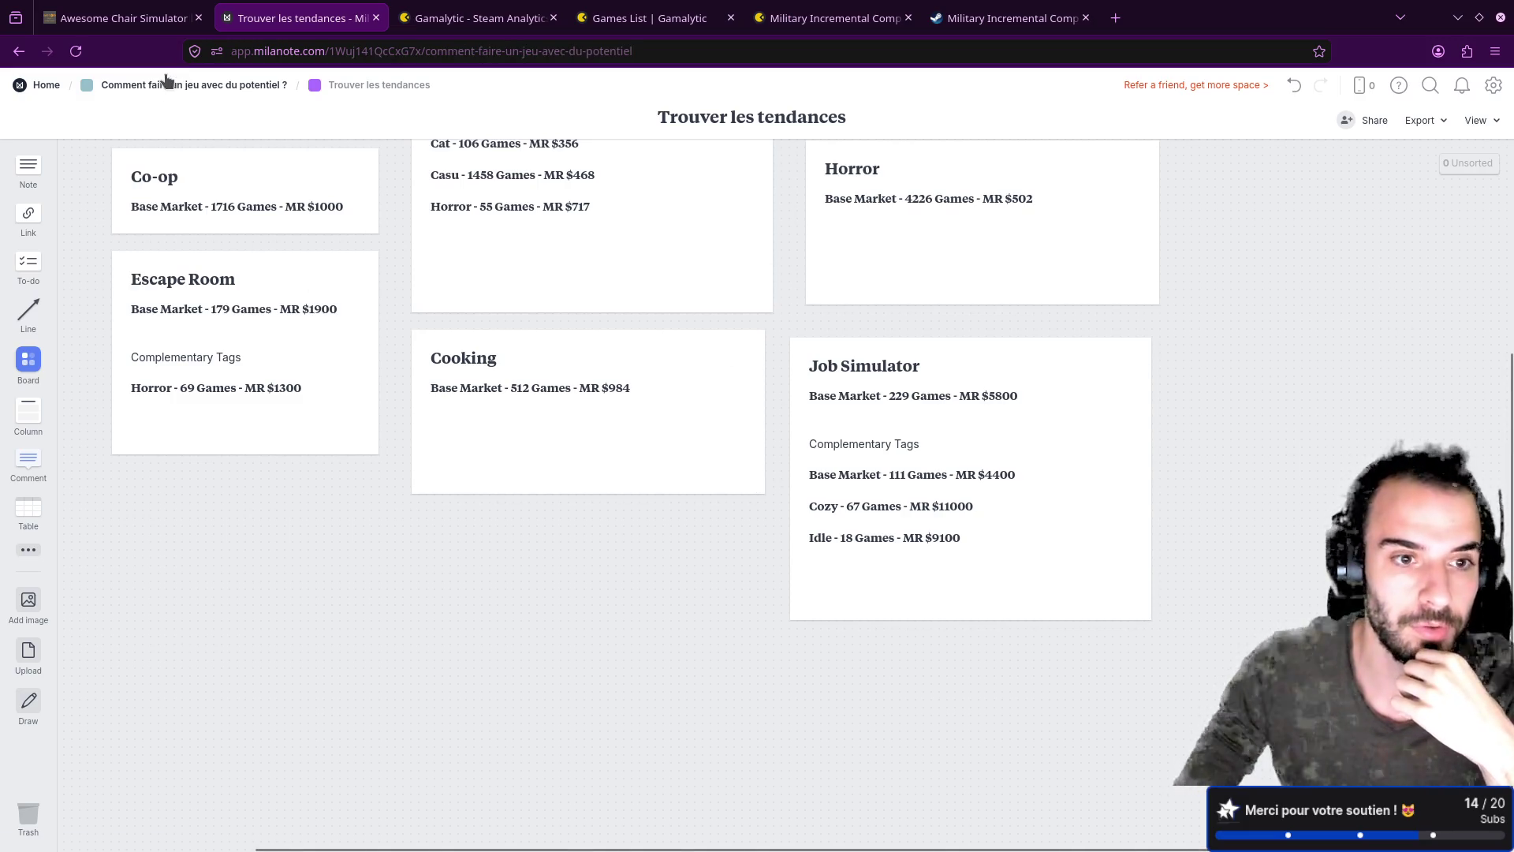
pyautogui.click(193, 84)
pyautogui.click(187, 569)
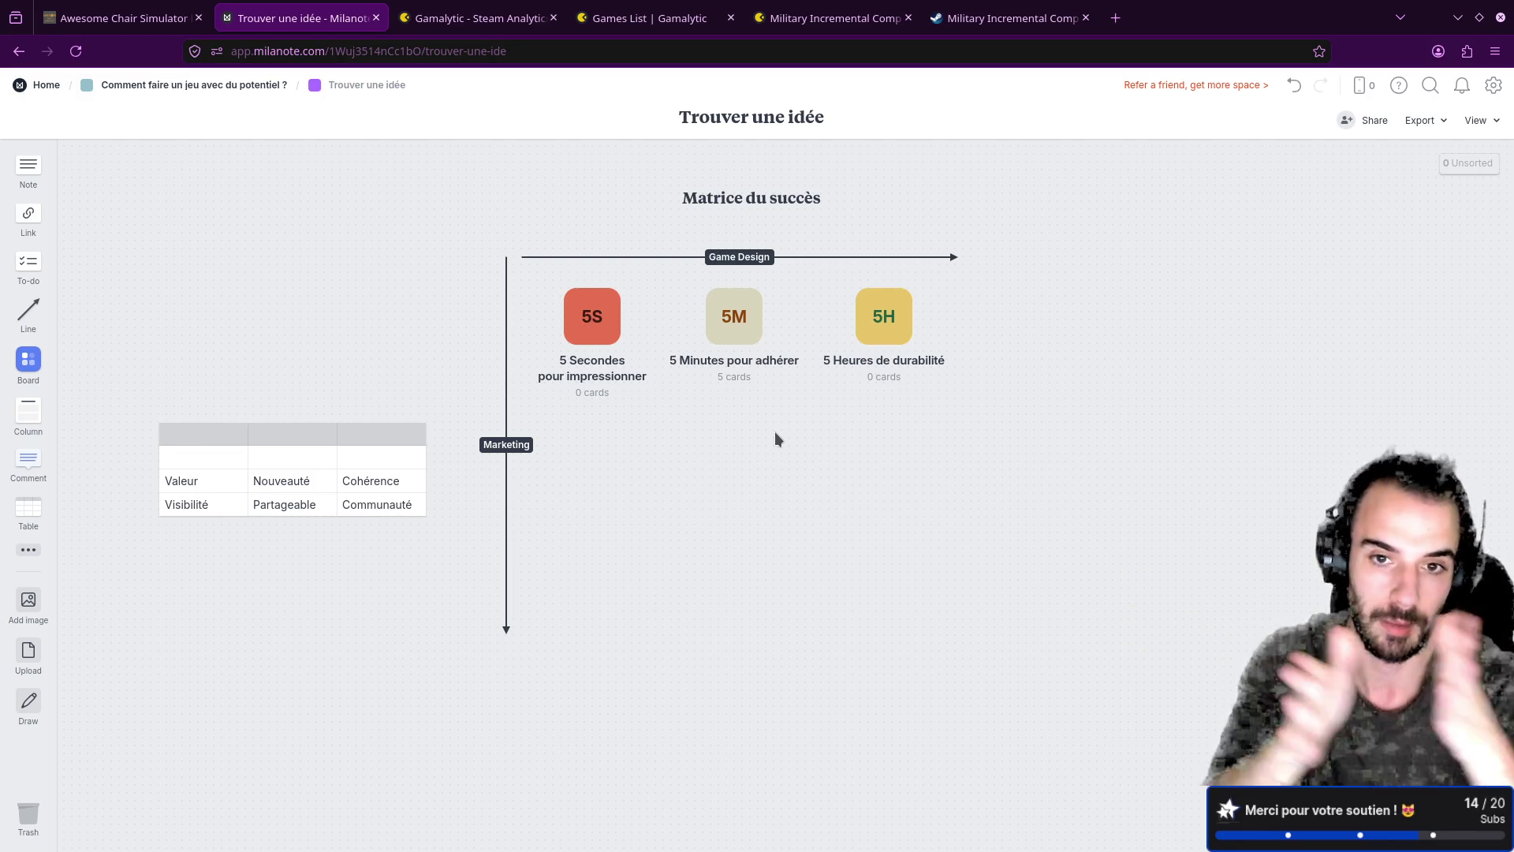
pyautogui.click(194, 84)
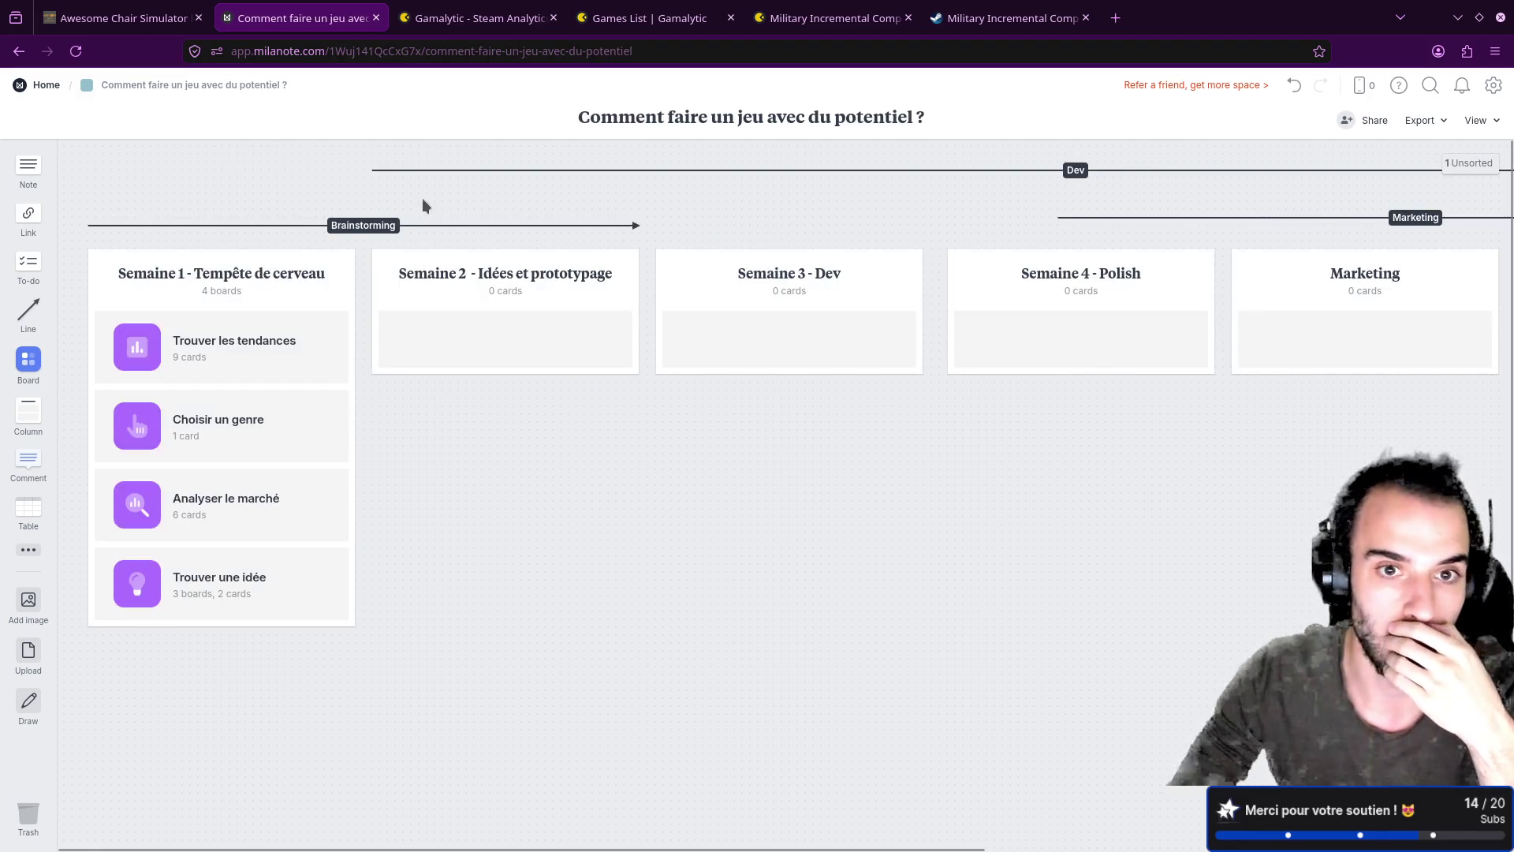
pyautogui.hscroll(8, 747, 456)
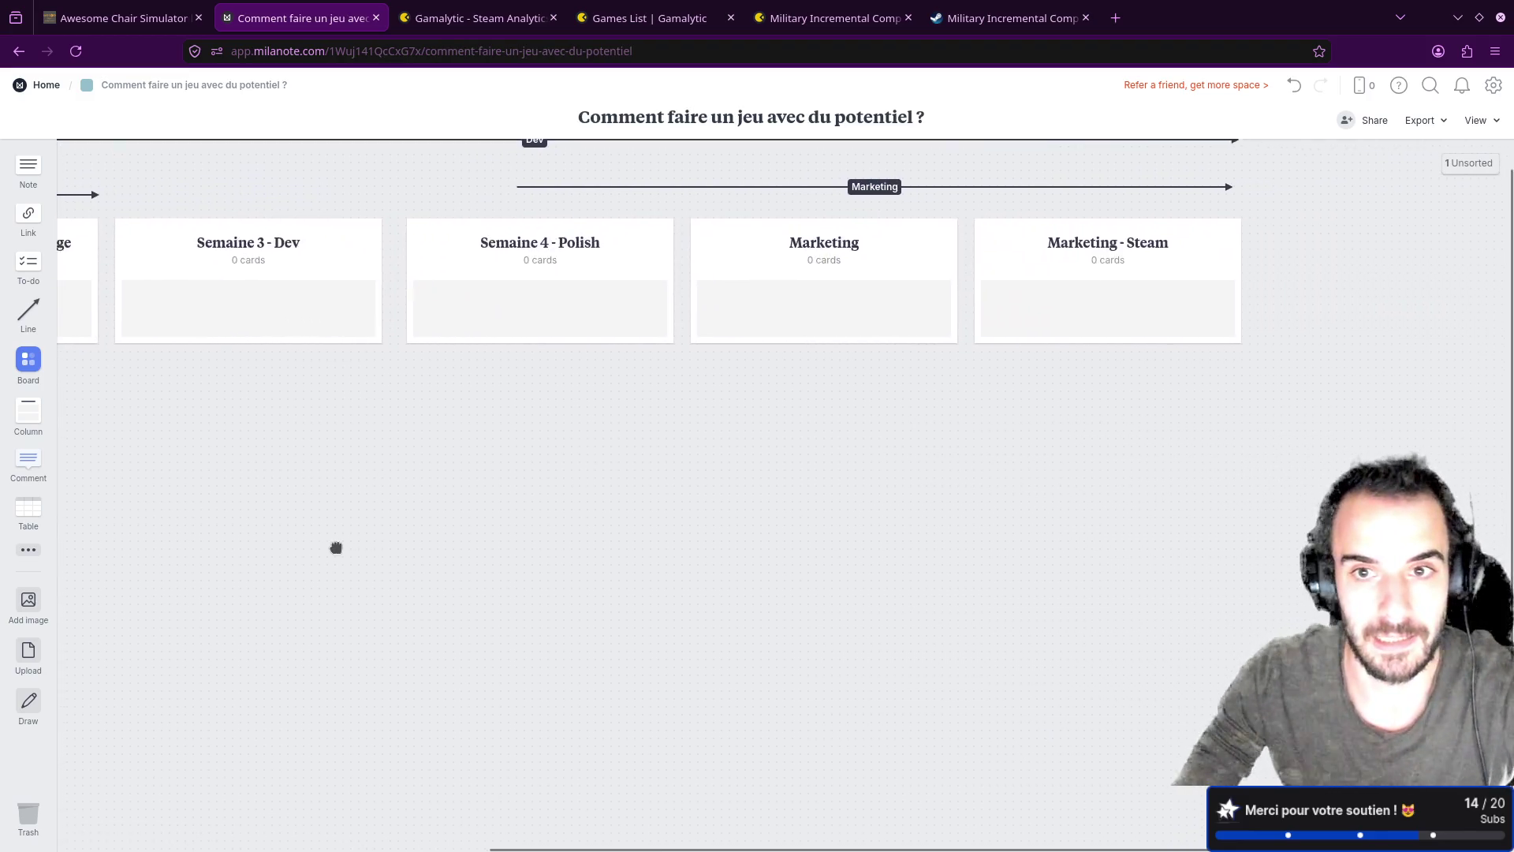
pyautogui.hscroll(-8, 335, 544)
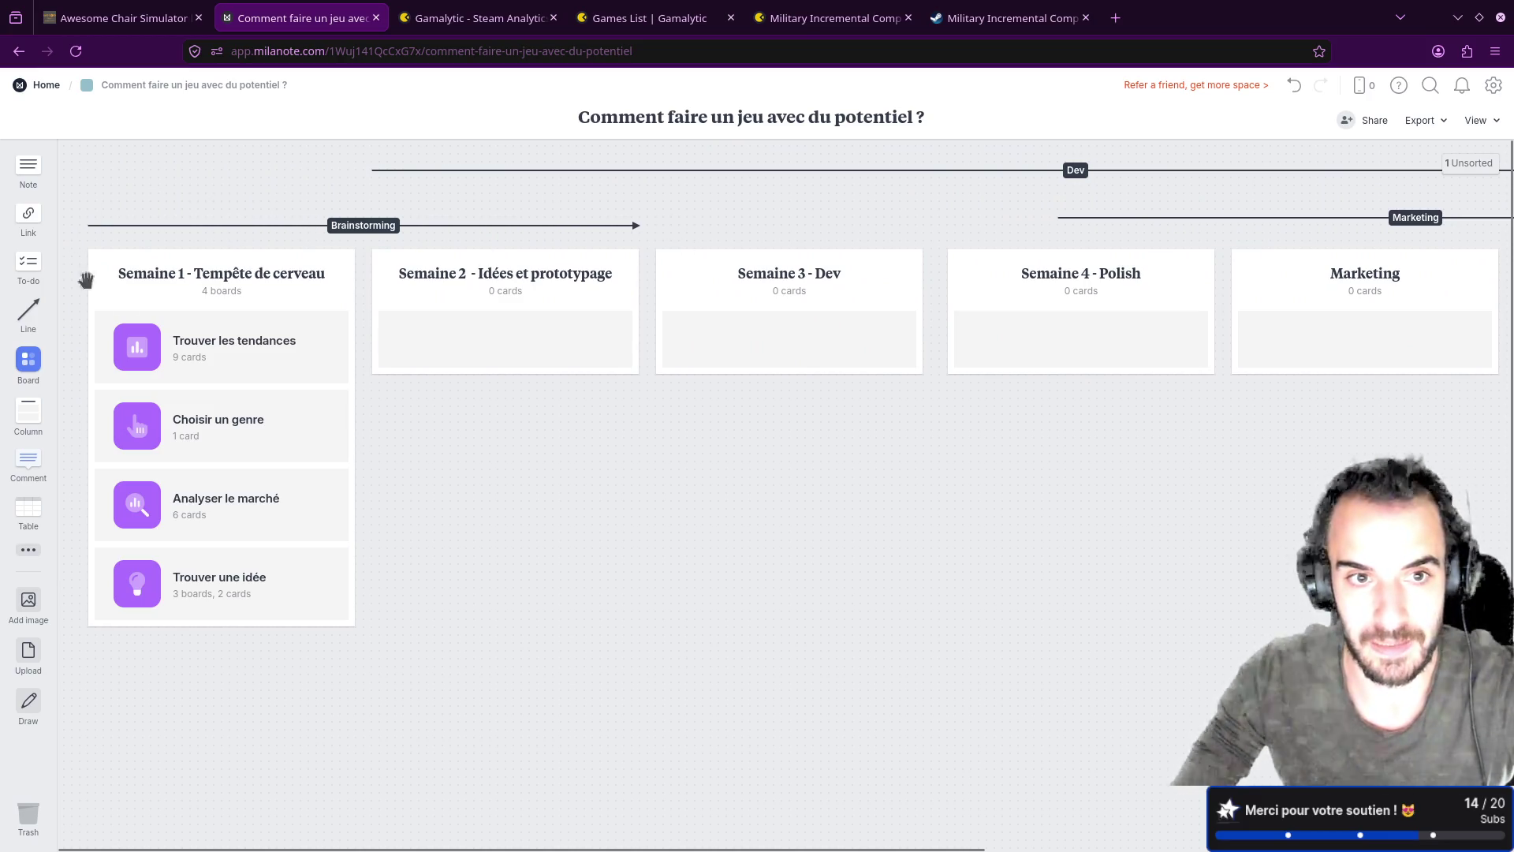
pyautogui.moveTo(980, 497); pyautogui.dragTo(666, 513)
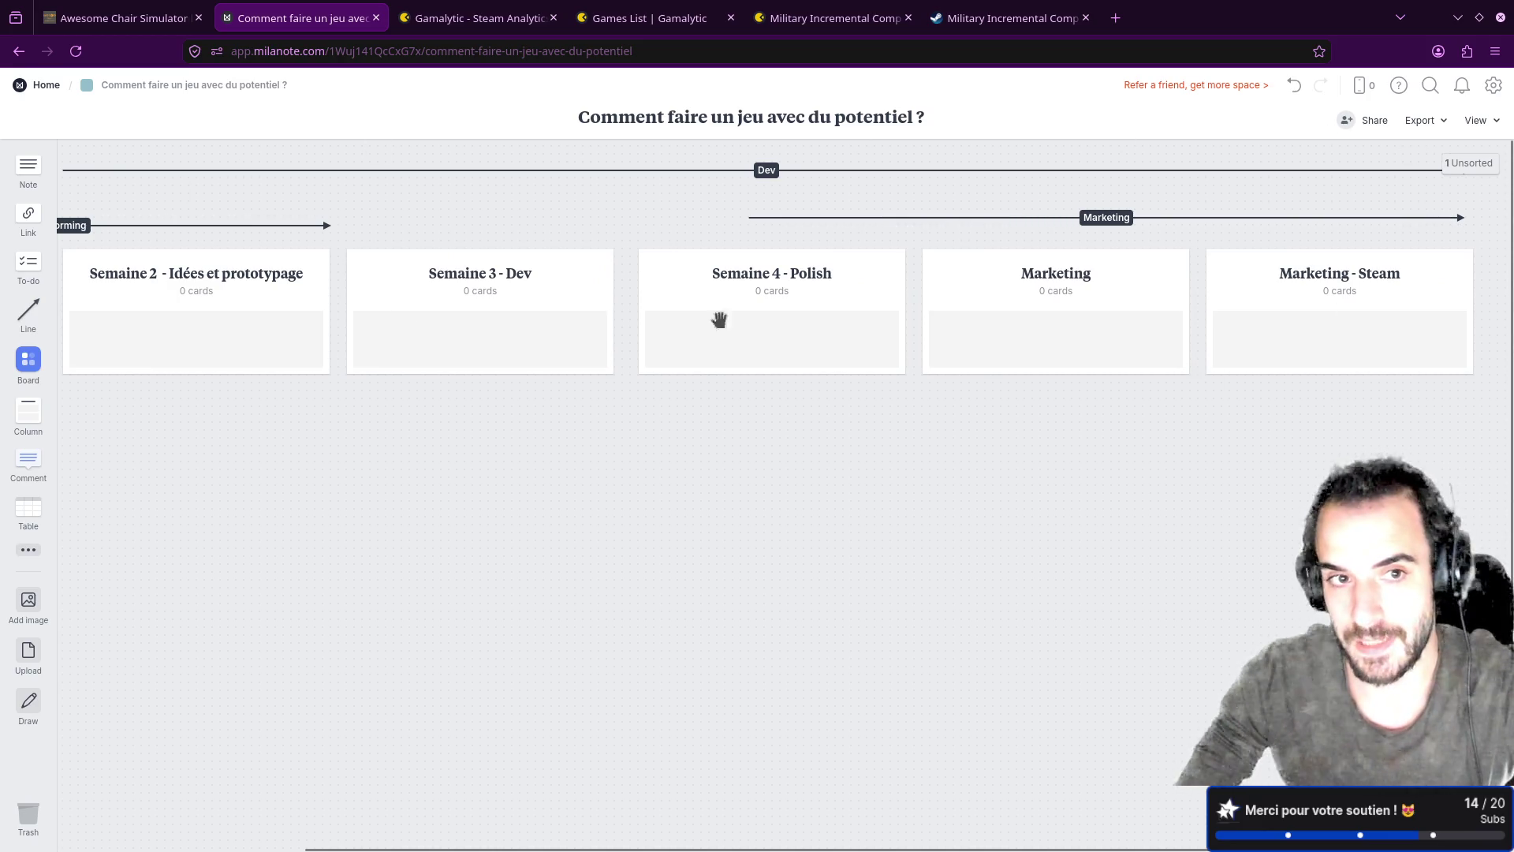
pyautogui.moveTo(1054, 510); pyautogui.dragTo(834, 500)
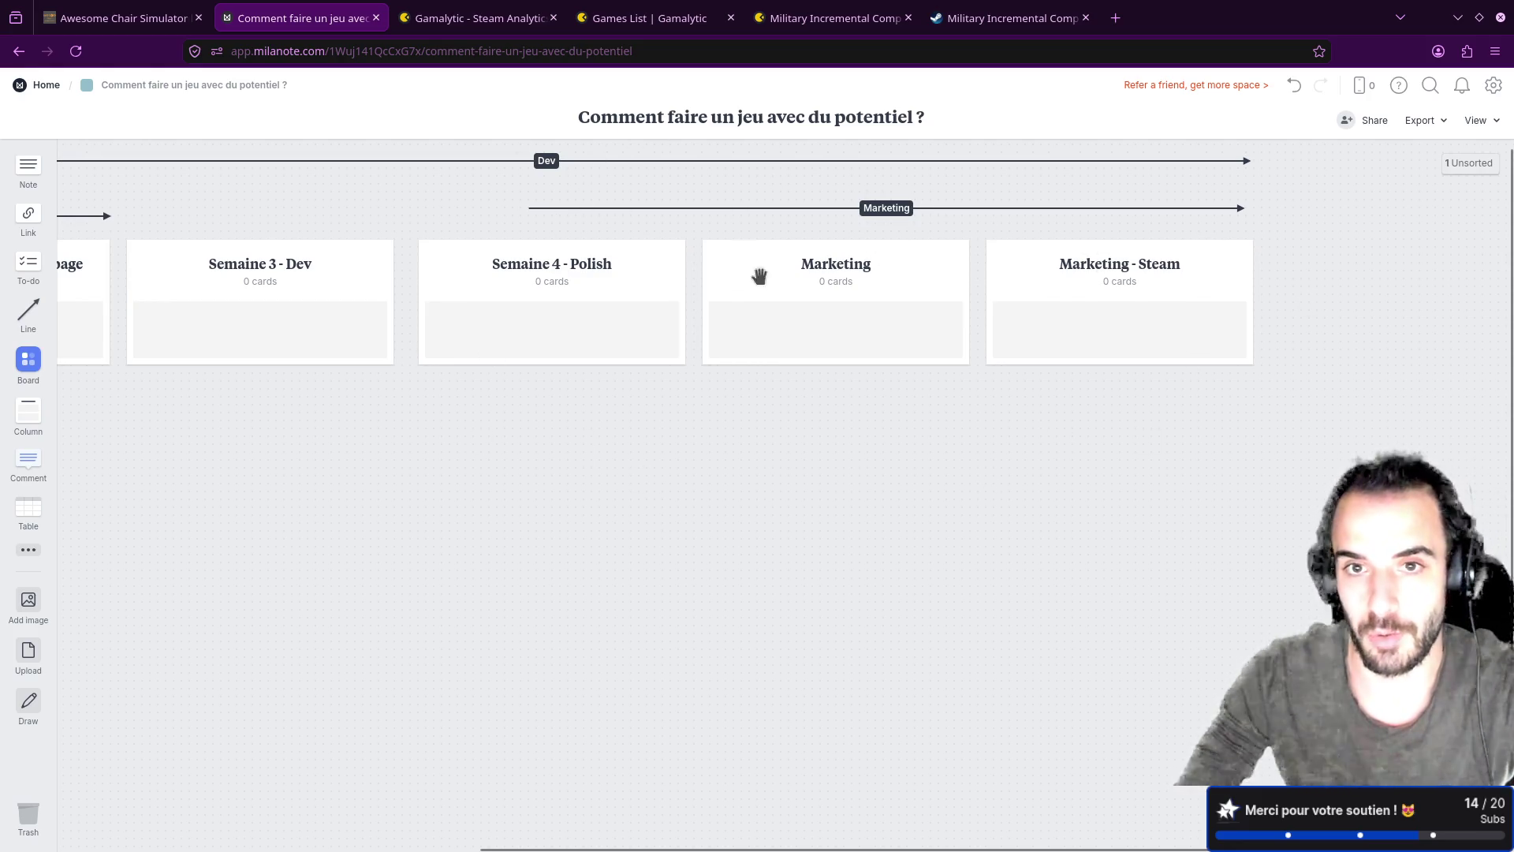
pyautogui.moveTo(282, 417); pyautogui.dragTo(811, 427)
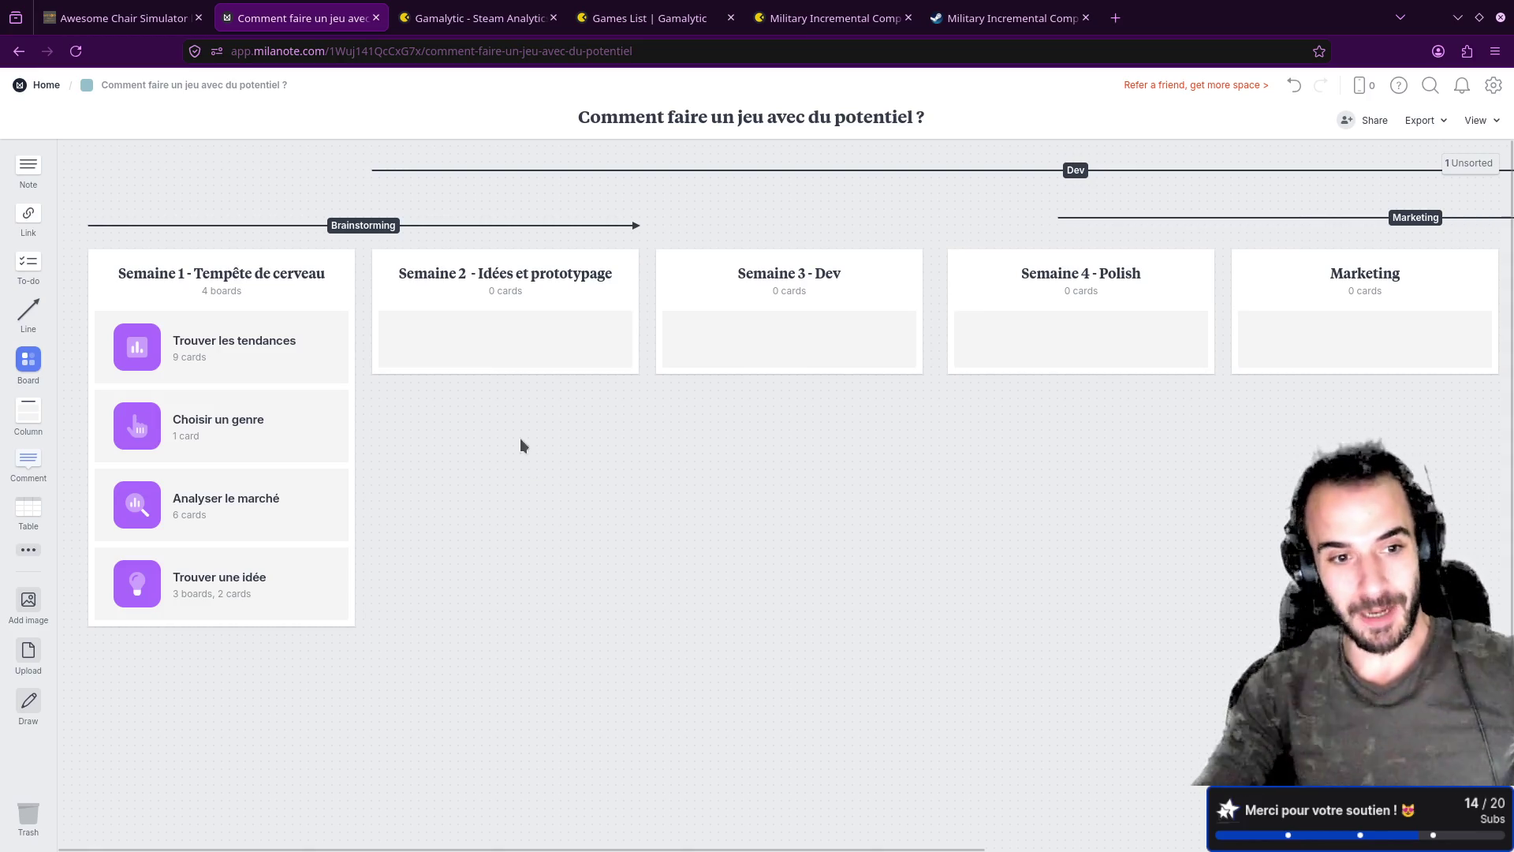
pyautogui.doubleClick(162, 590)
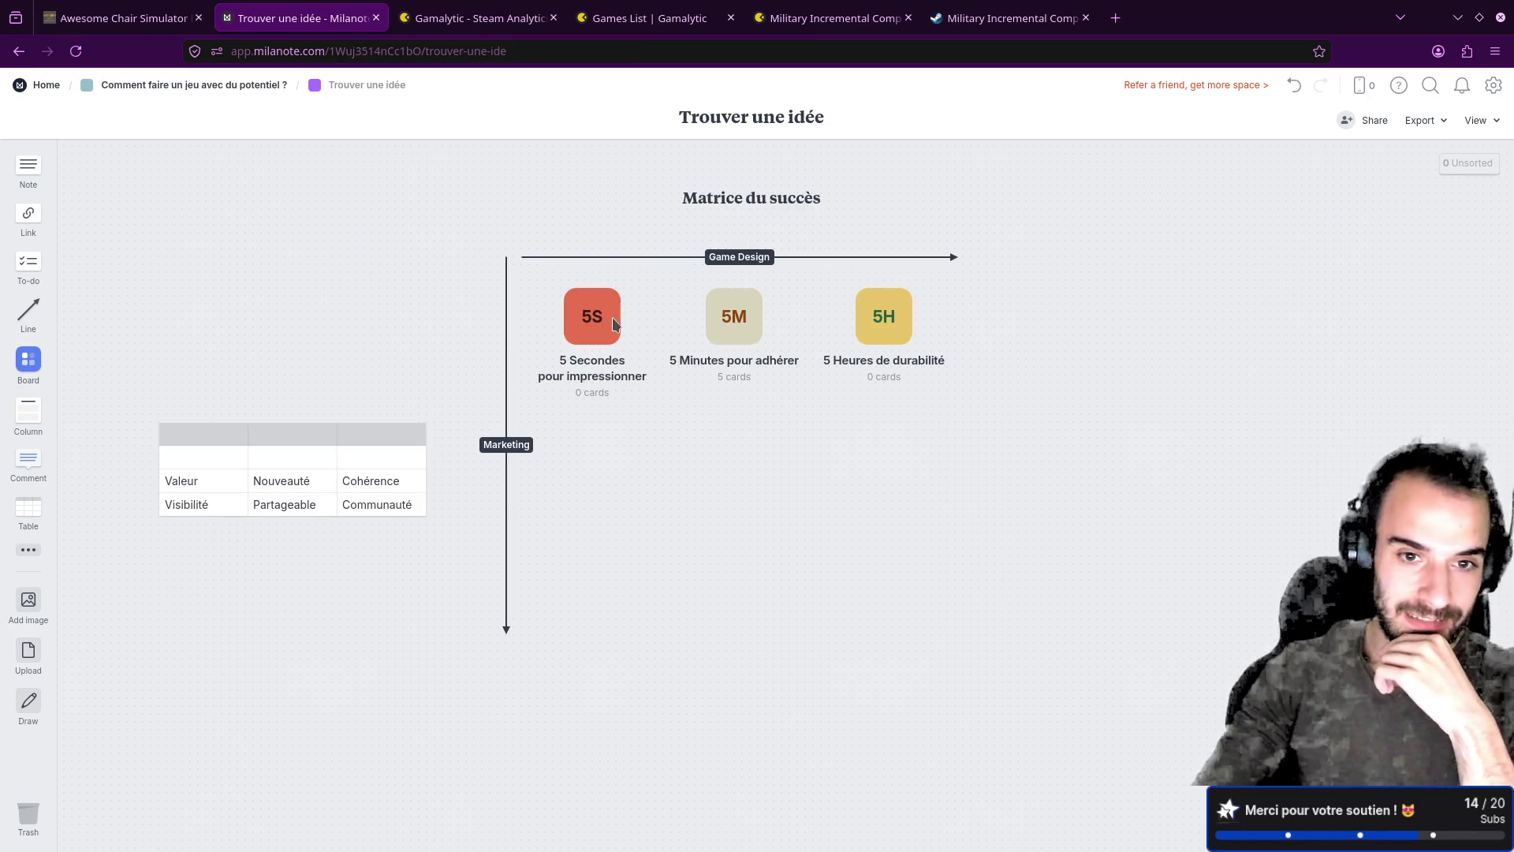
# Step: Open the 5 Minutes pour adhérer board, then go back to Trouver une idée
pyautogui.click(734, 322)
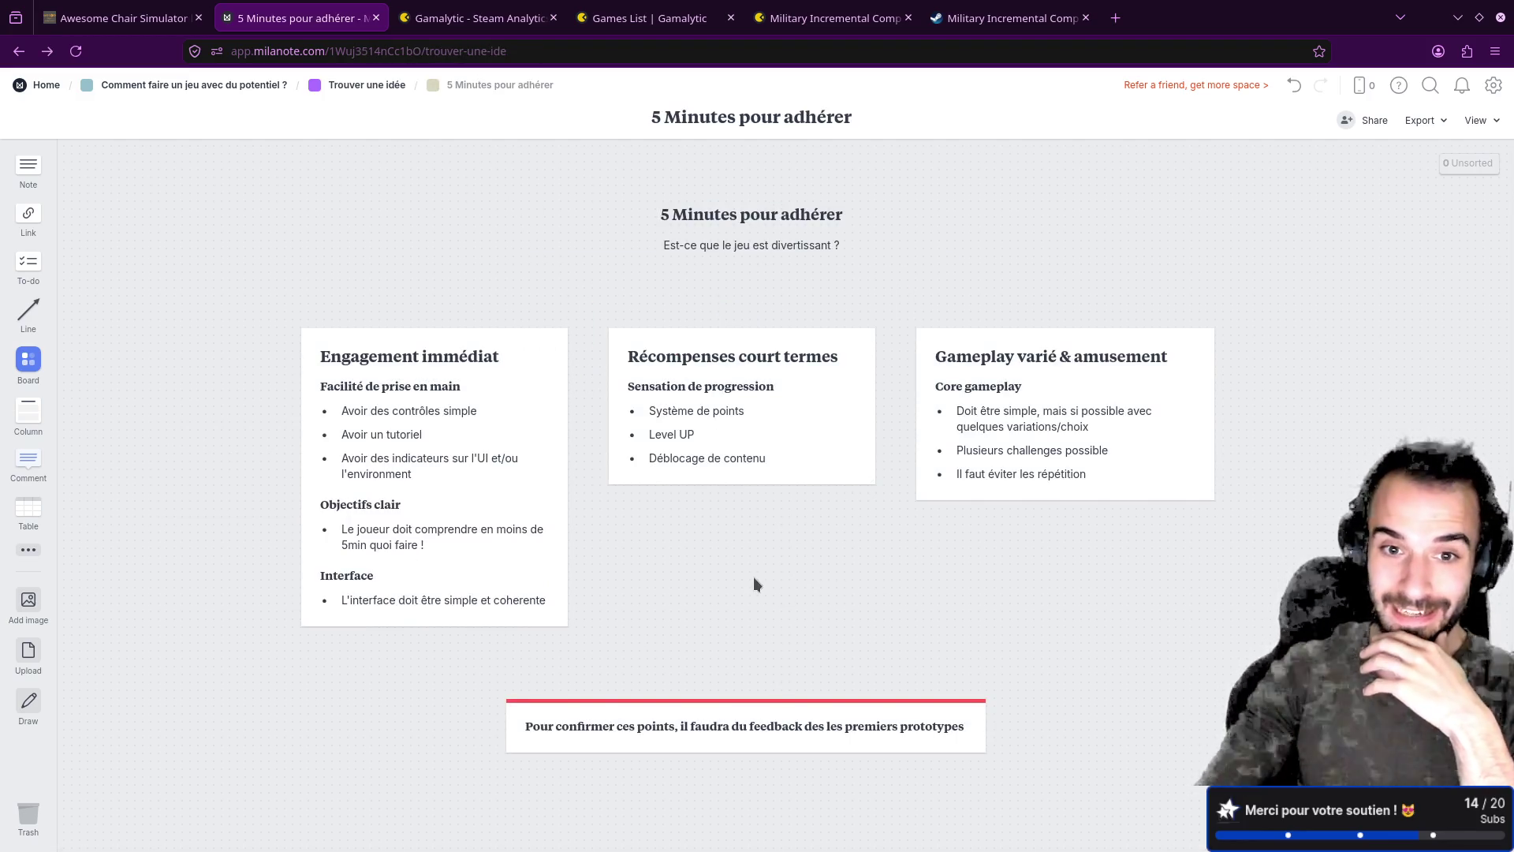
pyautogui.hotkey('alt', 'Left')
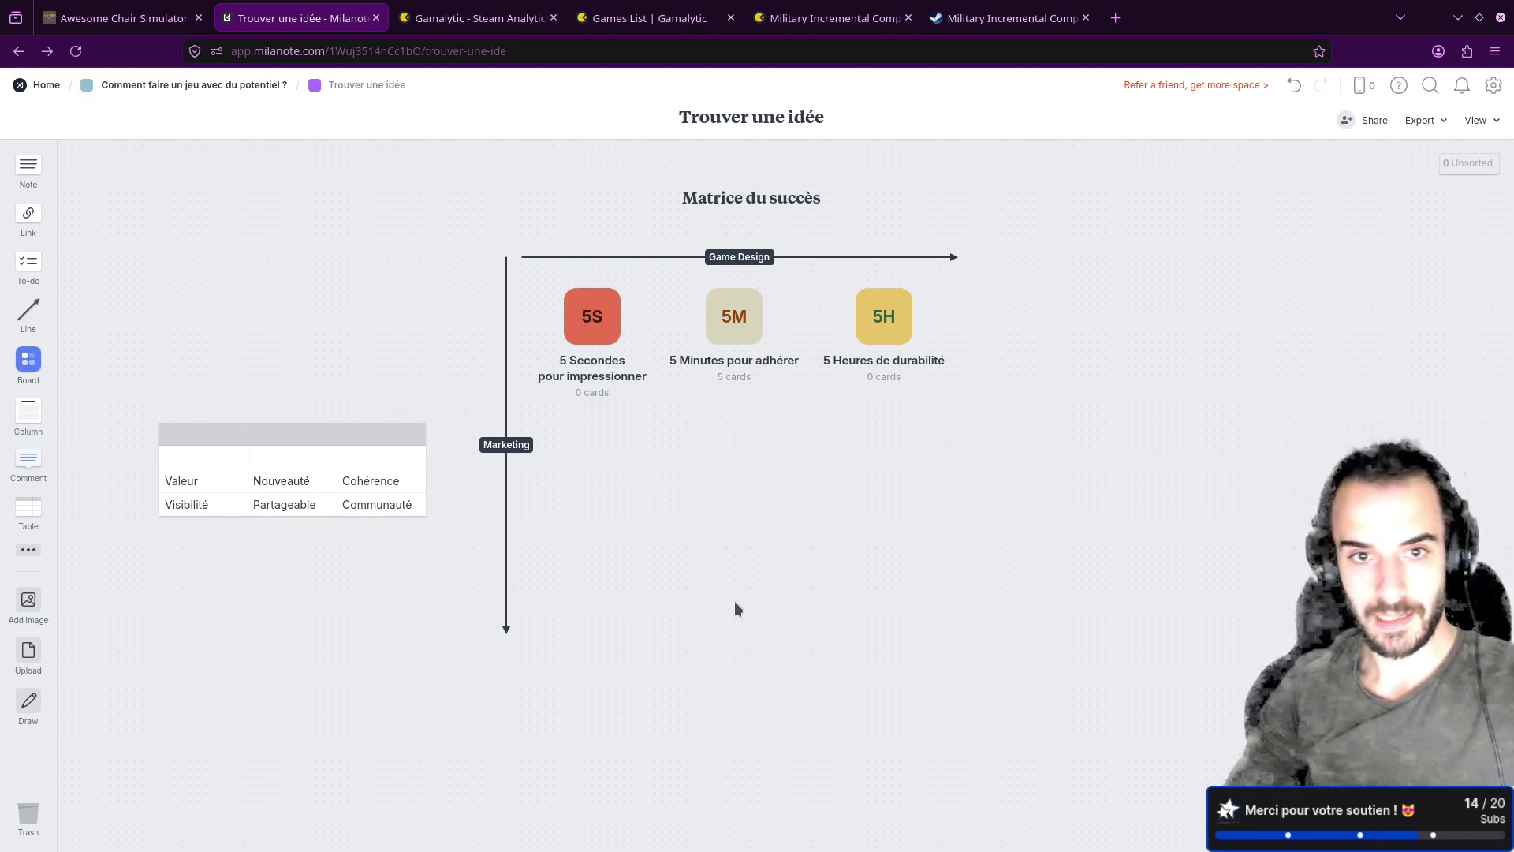
# Step: In Choisir un genre, move the dollar-sign sketch away from the circles, then view Discord's USP image
pyautogui.click(143, 87)
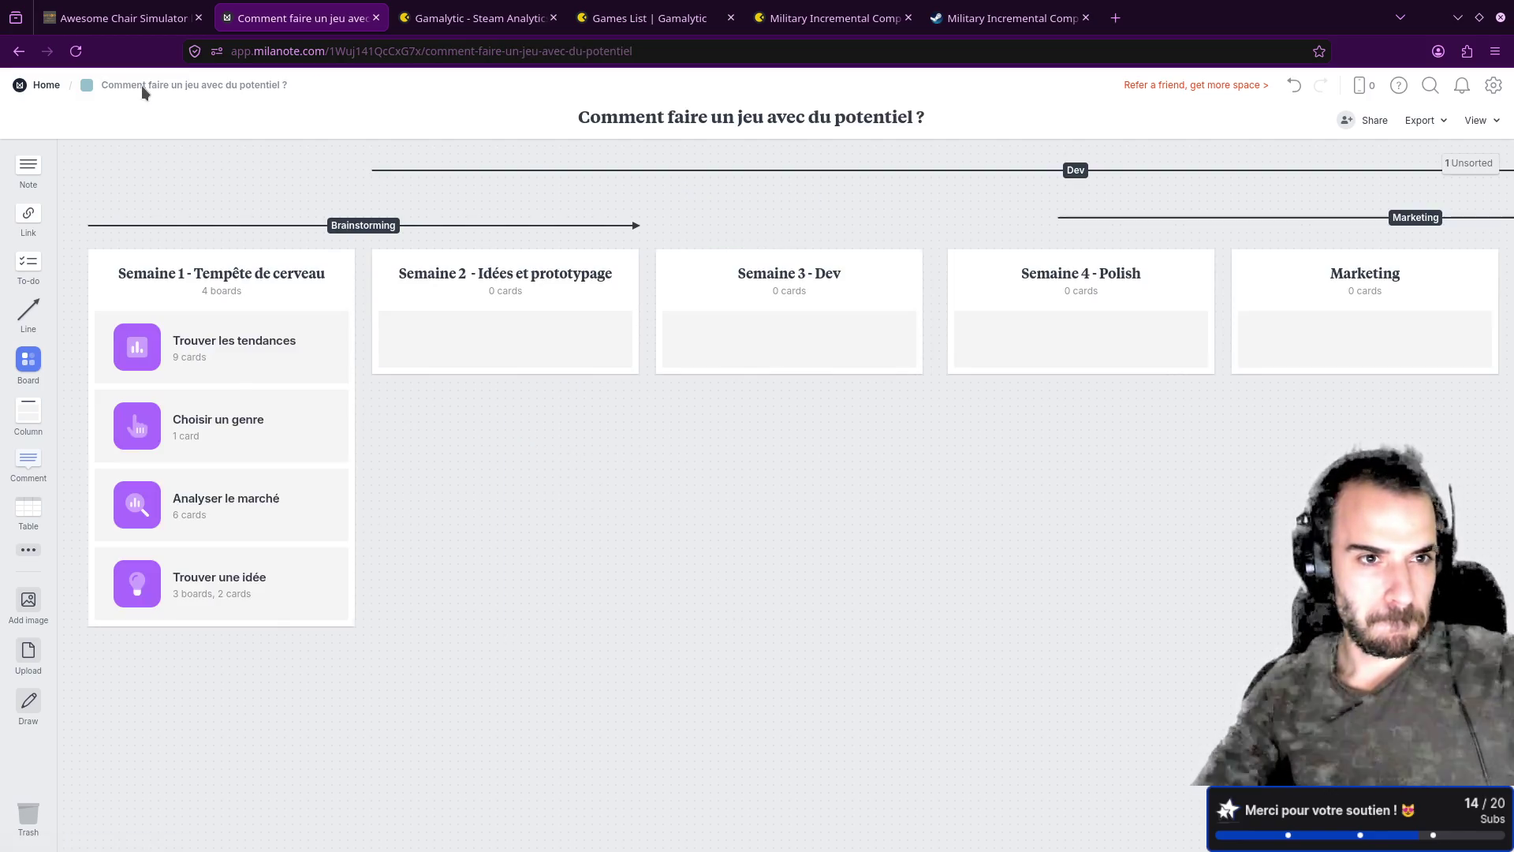
pyautogui.click(273, 412)
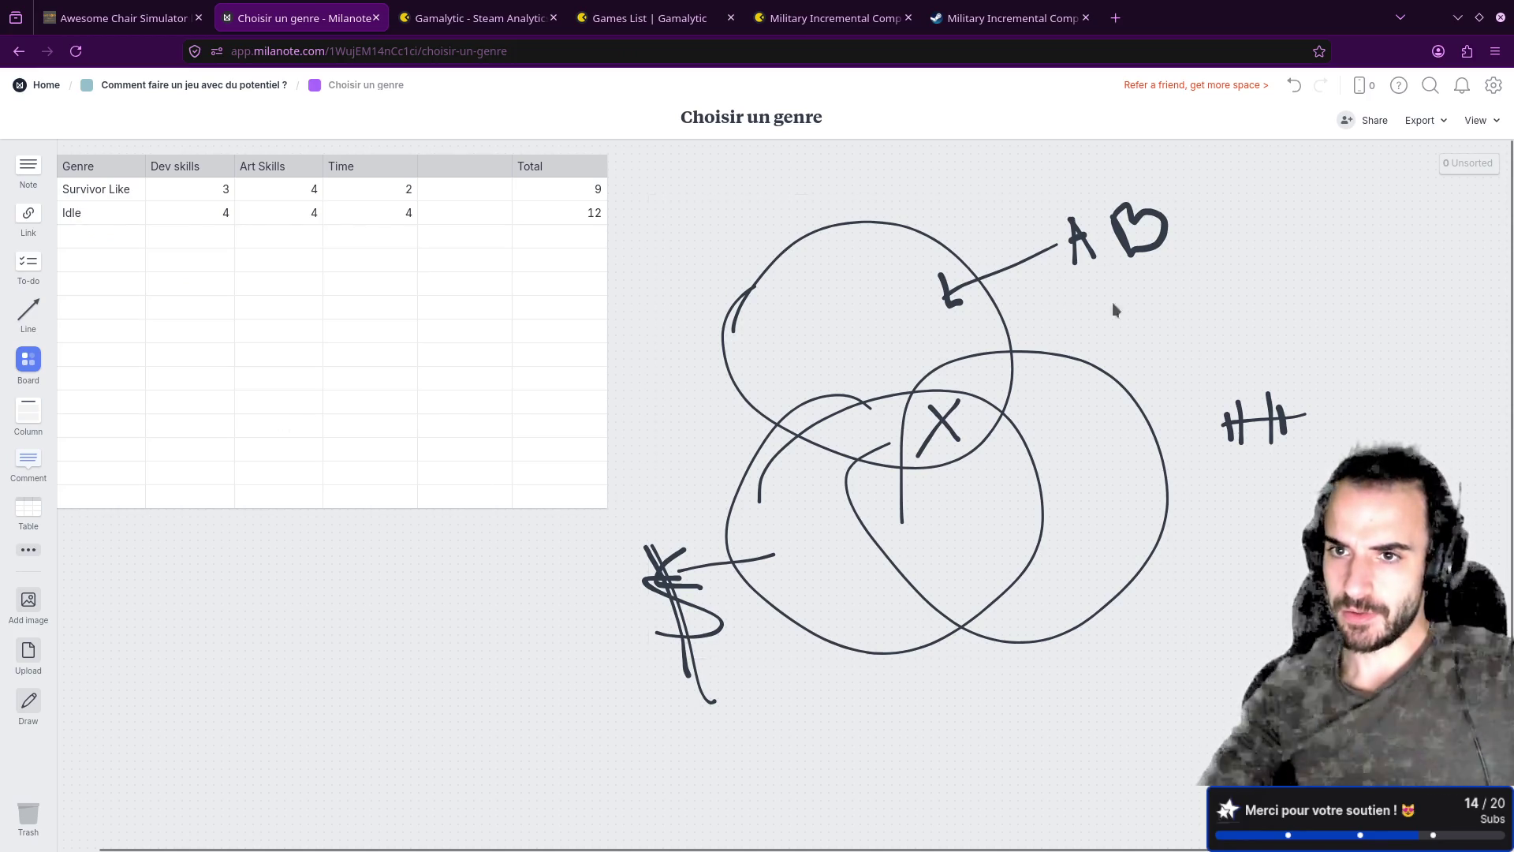
pyautogui.moveTo(1272, 427); pyautogui.dragTo(1280, 435)
pyautogui.moveTo(678, 623)
pyautogui.mouseDown()
pyautogui.moveTo(655, 615)
pyautogui.moveTo(670, 615)
pyautogui.mouseUp()
pyautogui.moveTo(689, 674)
pyautogui.mouseDown()
pyautogui.moveTo(331, 638)
pyautogui.moveTo(260, 792)
pyautogui.moveTo(423, 802)
pyautogui.moveTo(513, 719)
pyautogui.mouseUp()
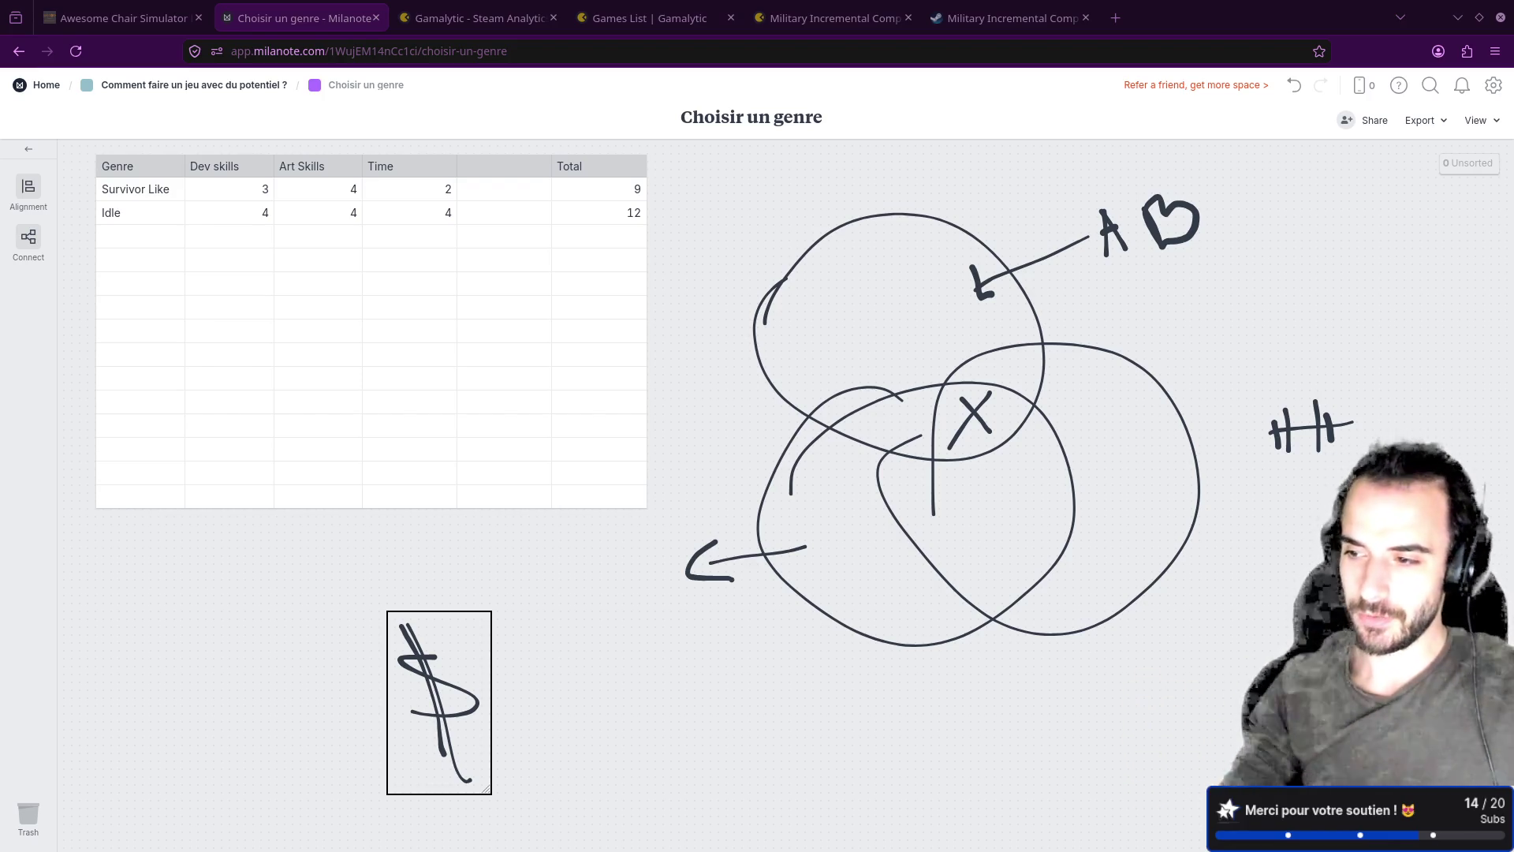
pyautogui.hotkey('alt', 'Tab')
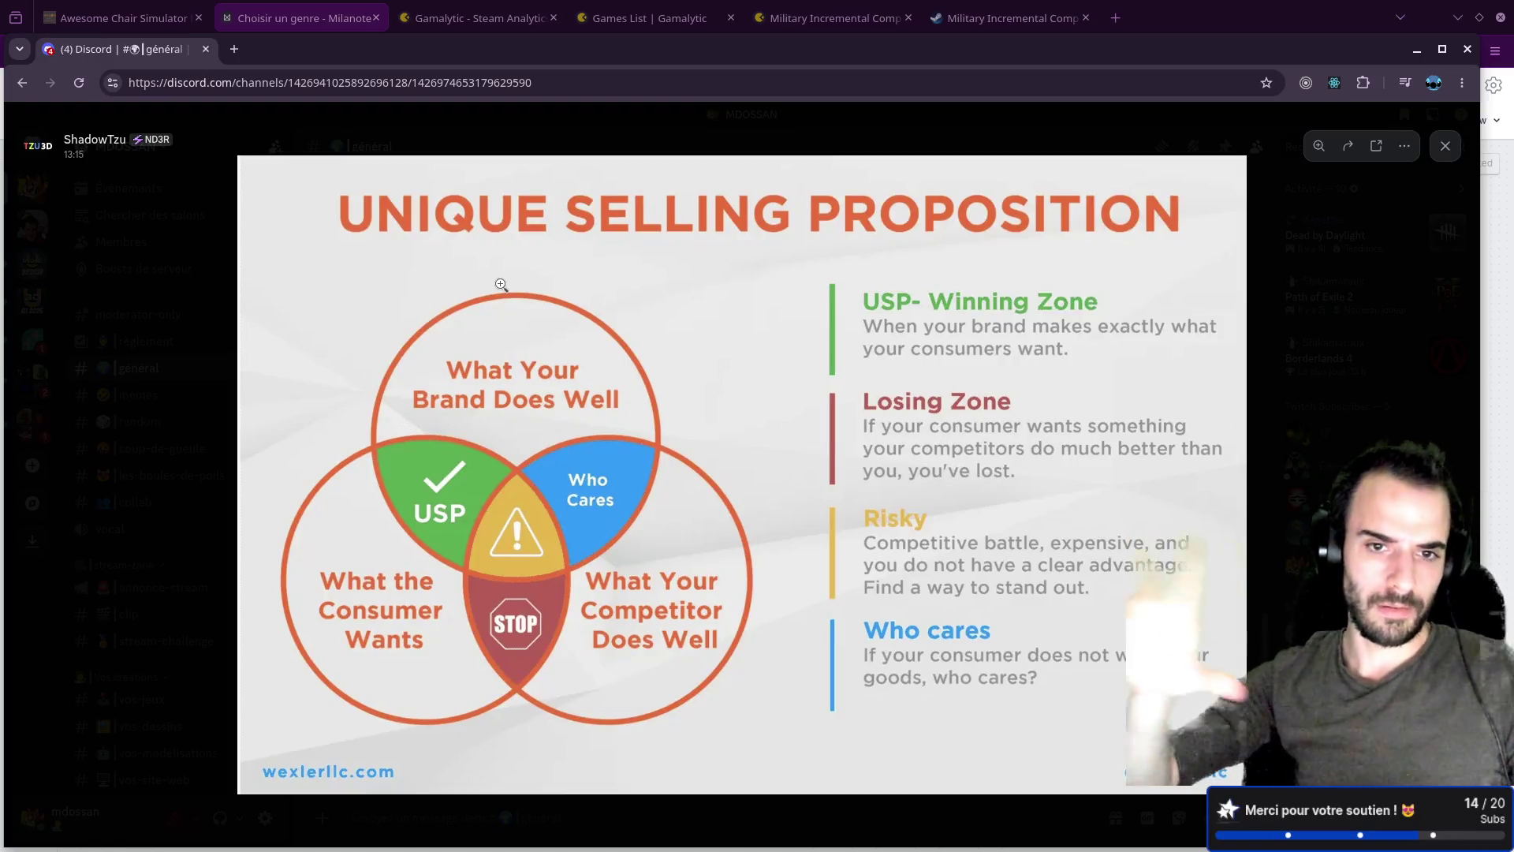
pyautogui.click(204, 50)
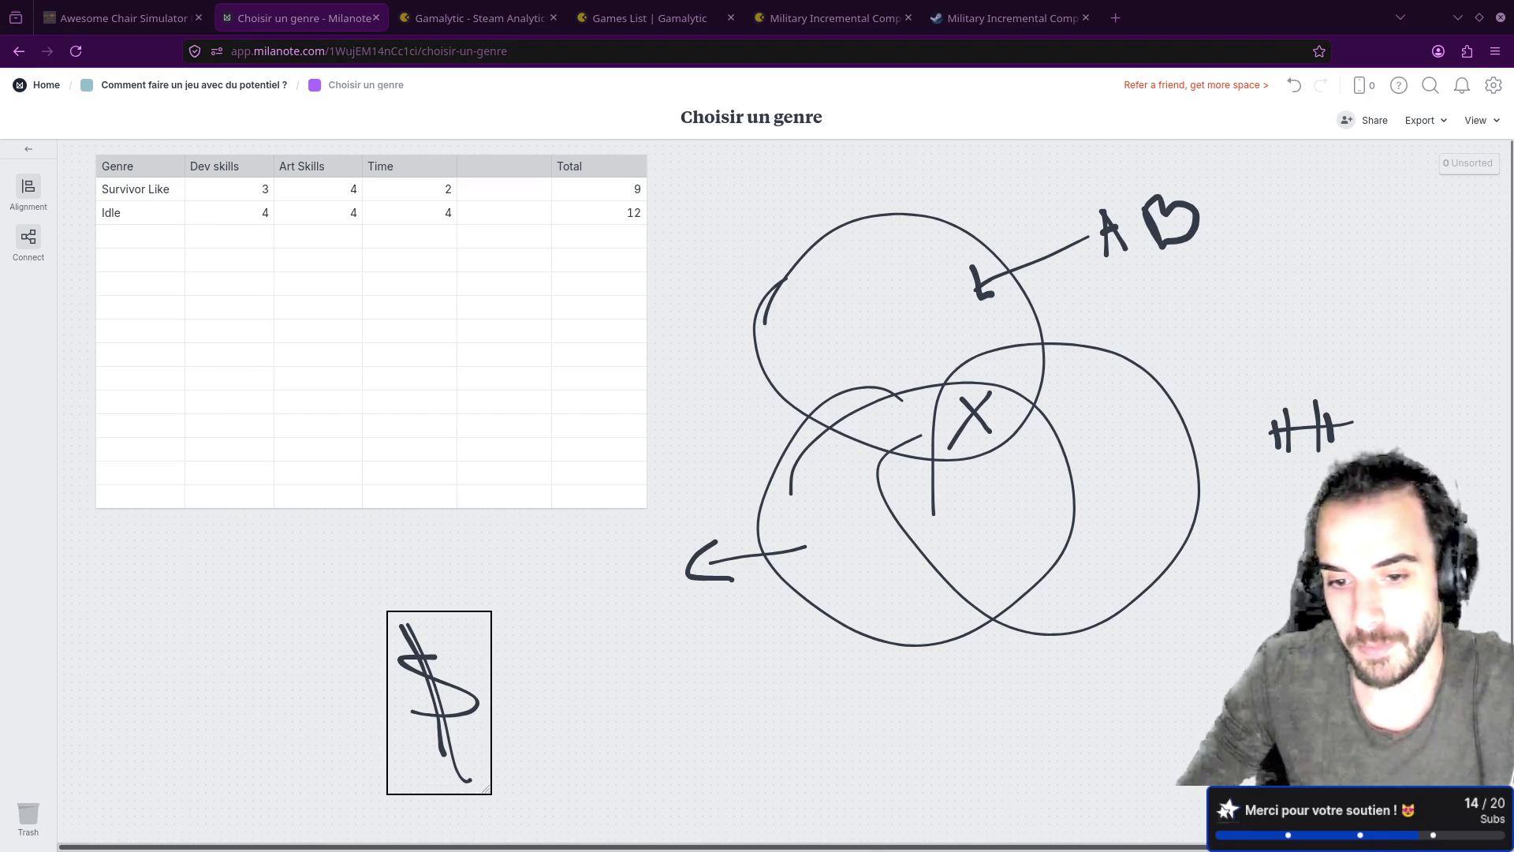
pyautogui.moveTo(755, 849)
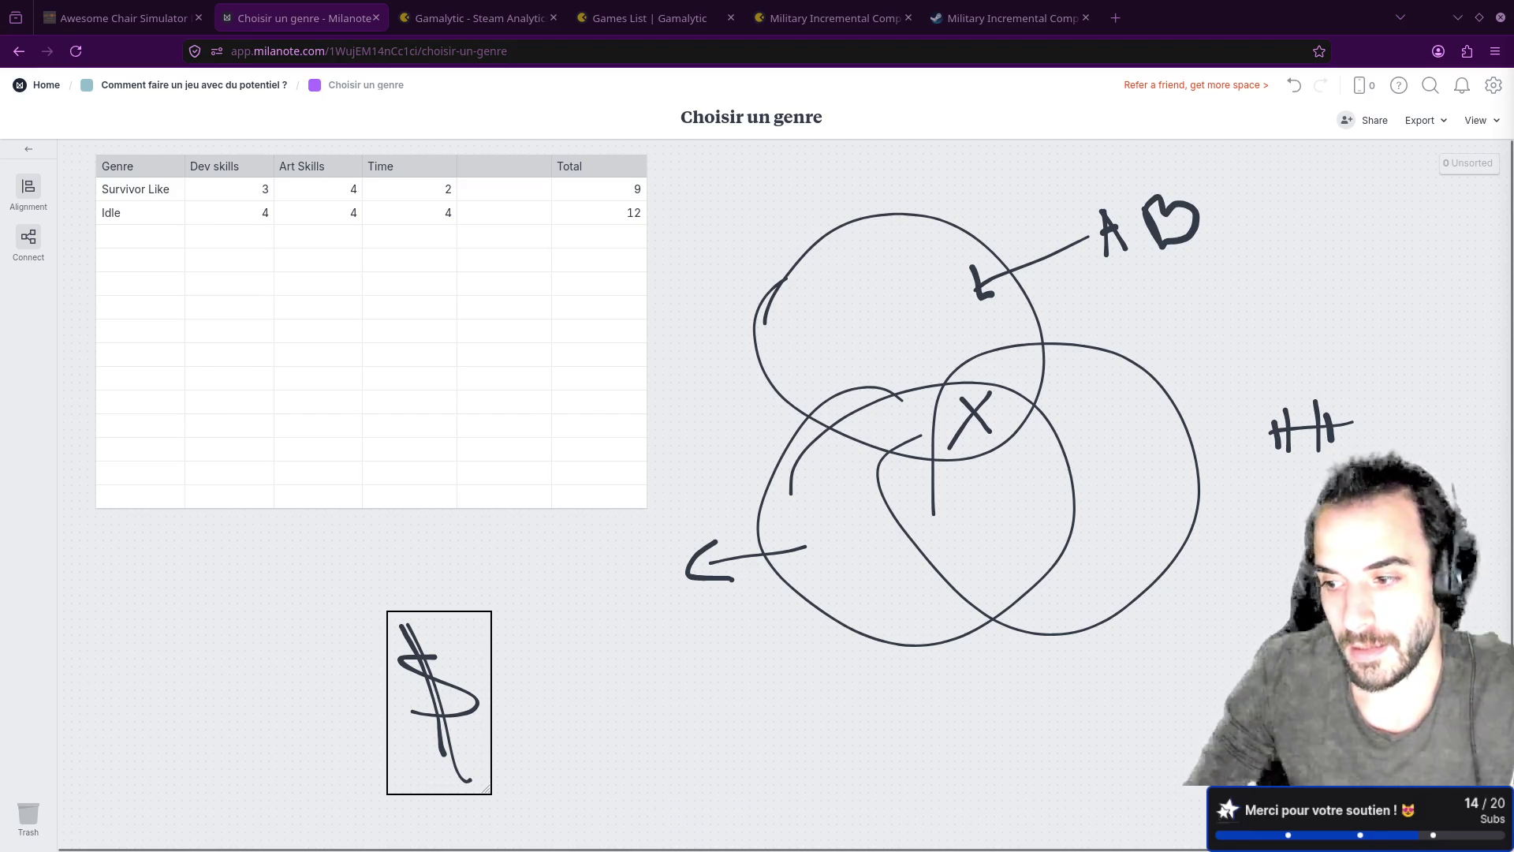